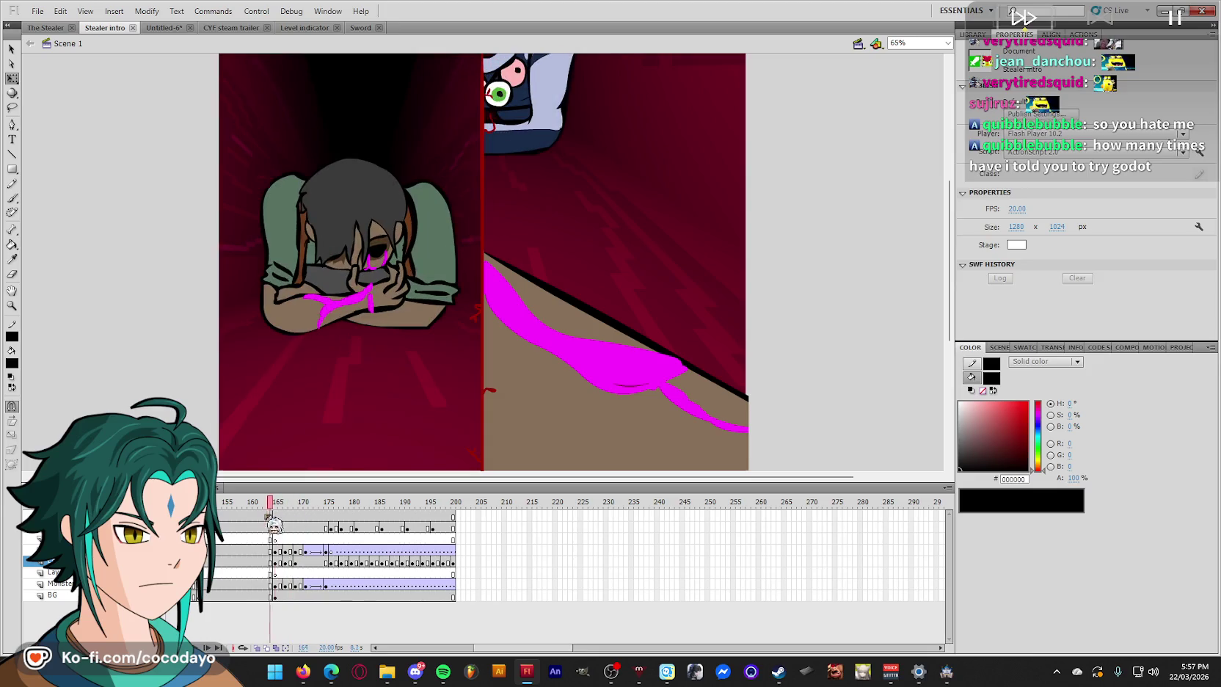
- Play the intro and remove frames 182–200 from the layer
key(Return)
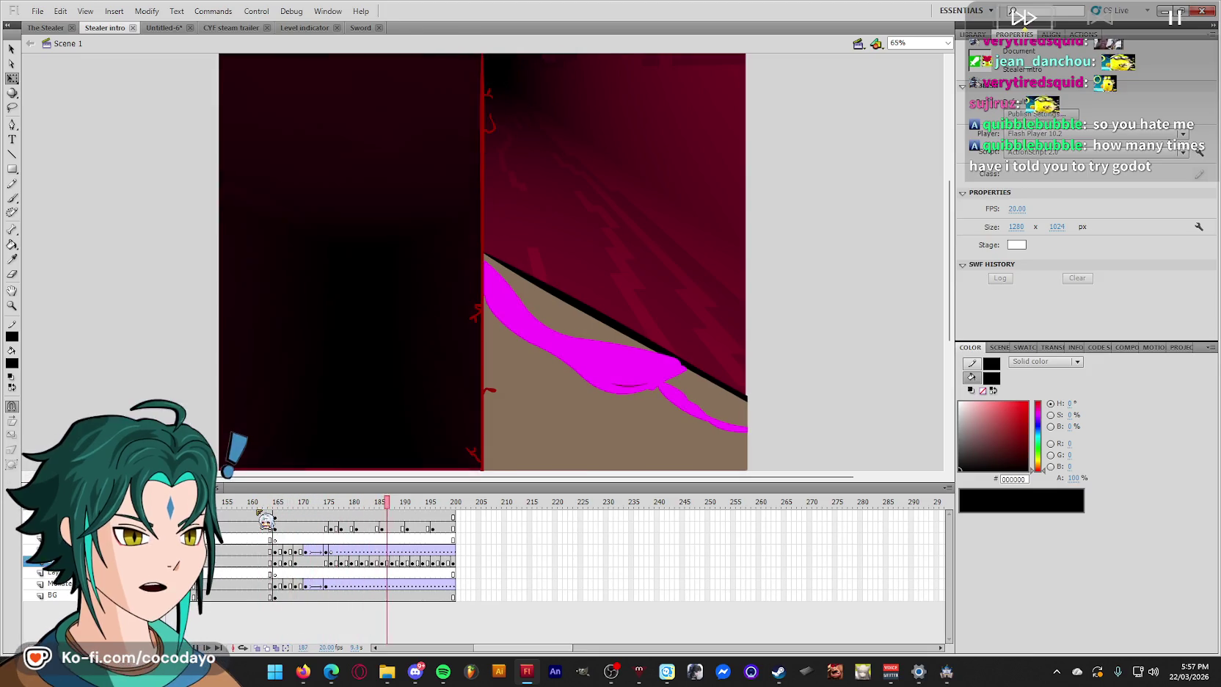
drag(464, 519, 310, 518)
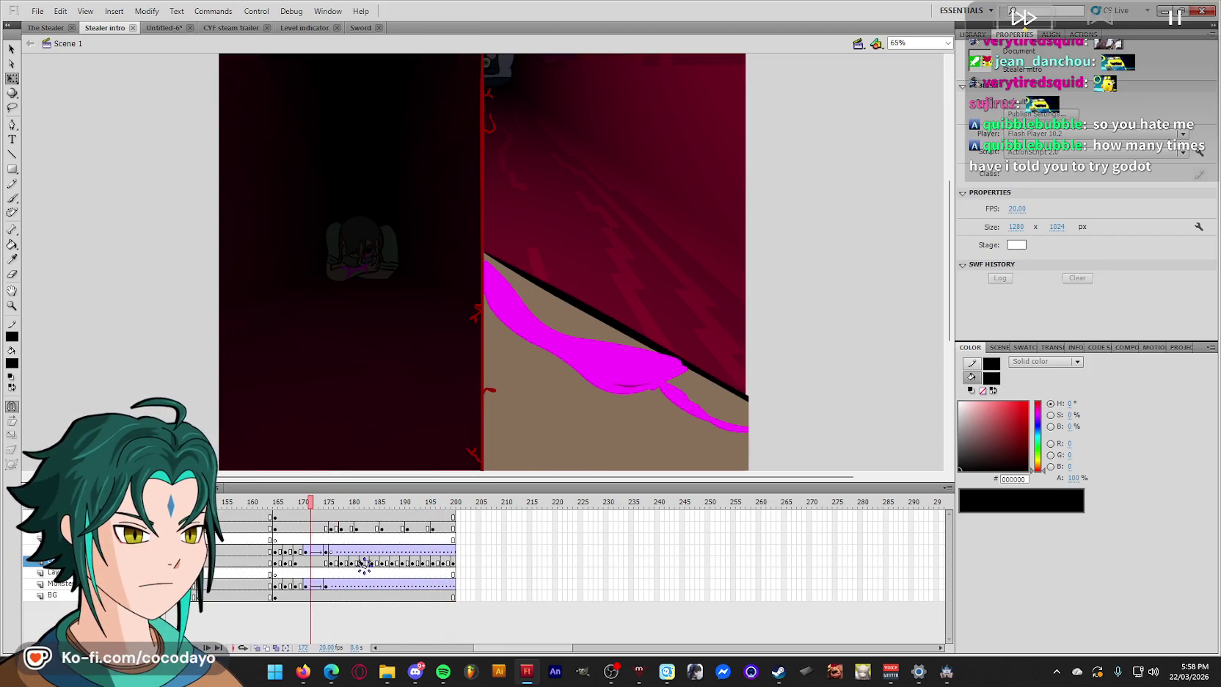
click(353, 563)
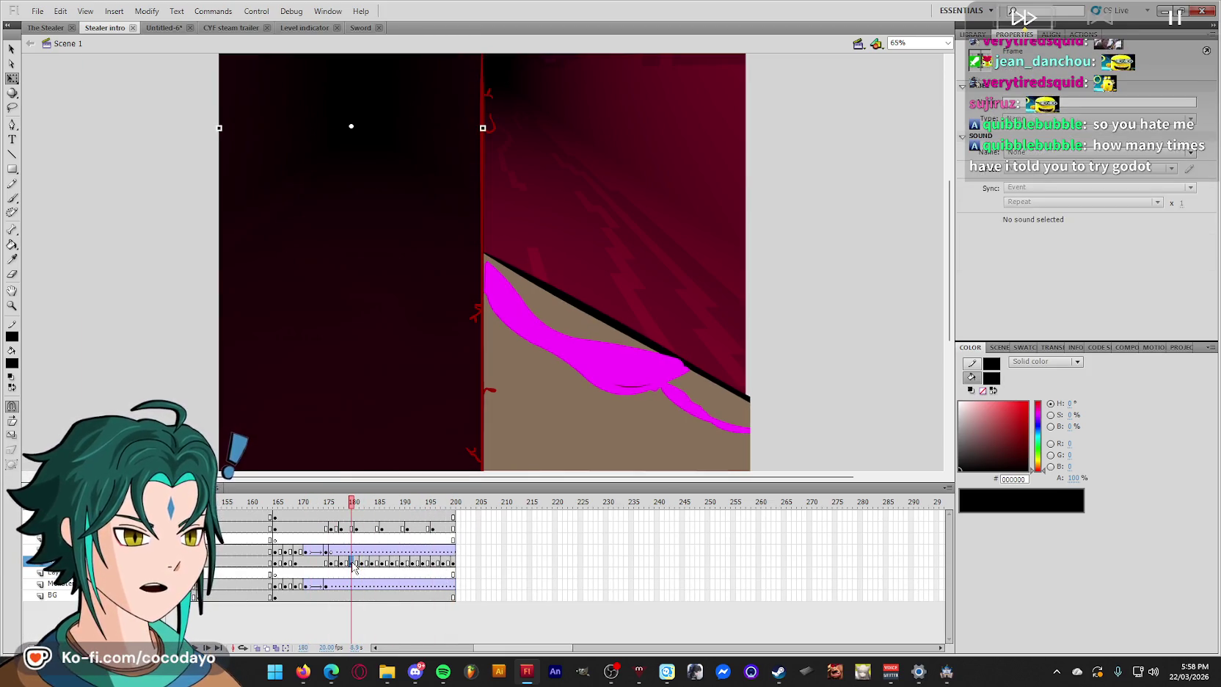
click(362, 563)
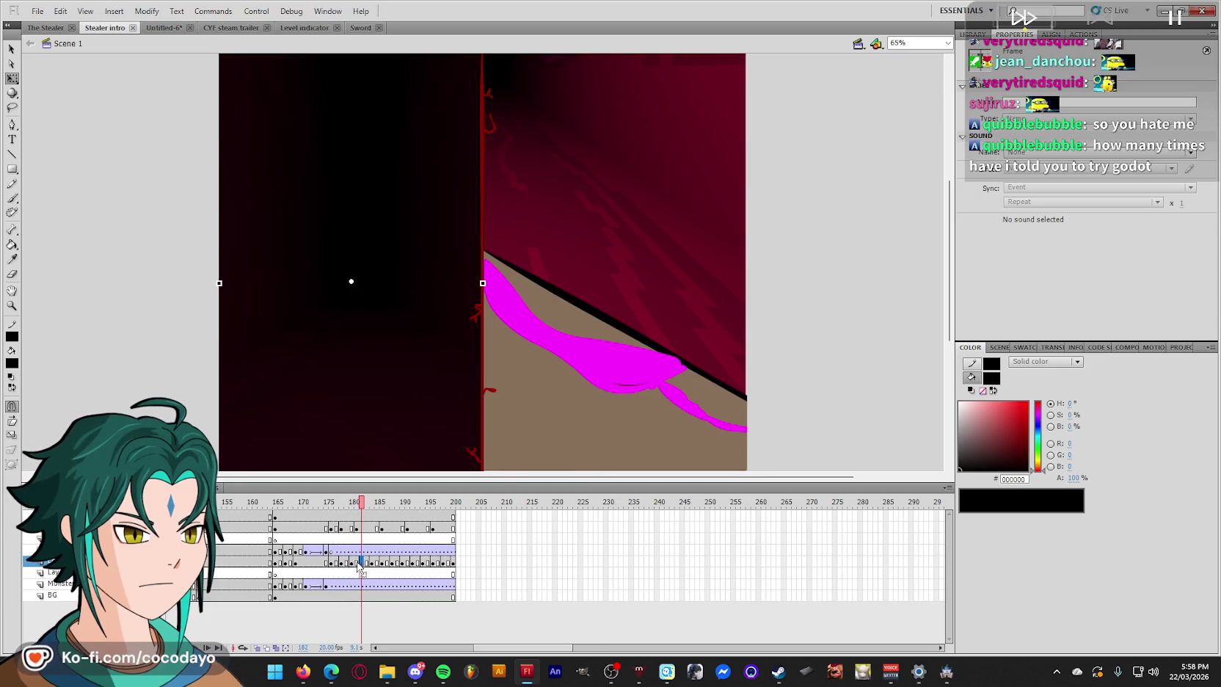
drag(359, 565, 455, 569)
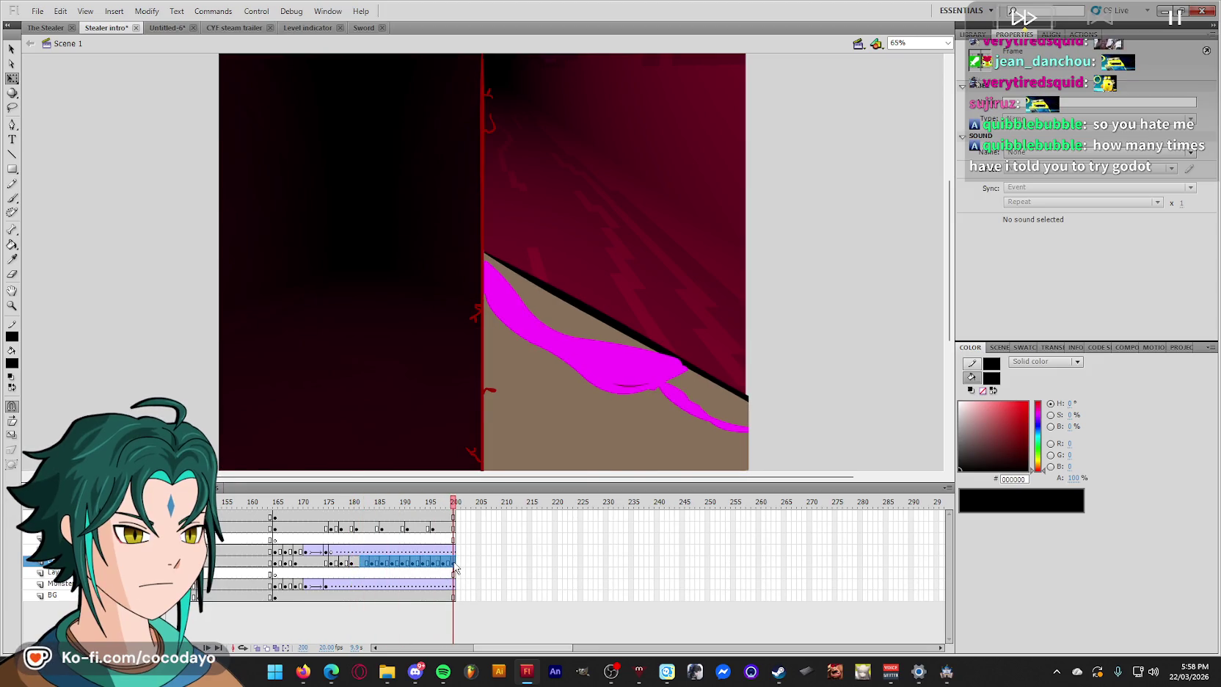
right_click(455, 569)
click(486, 289)
- Flip the left dark background panel horizontally at frame 177
mouse_move(353, 503)
mouse_down()
mouse_move(338, 506)
mouse_move(354, 517)
mouse_up()
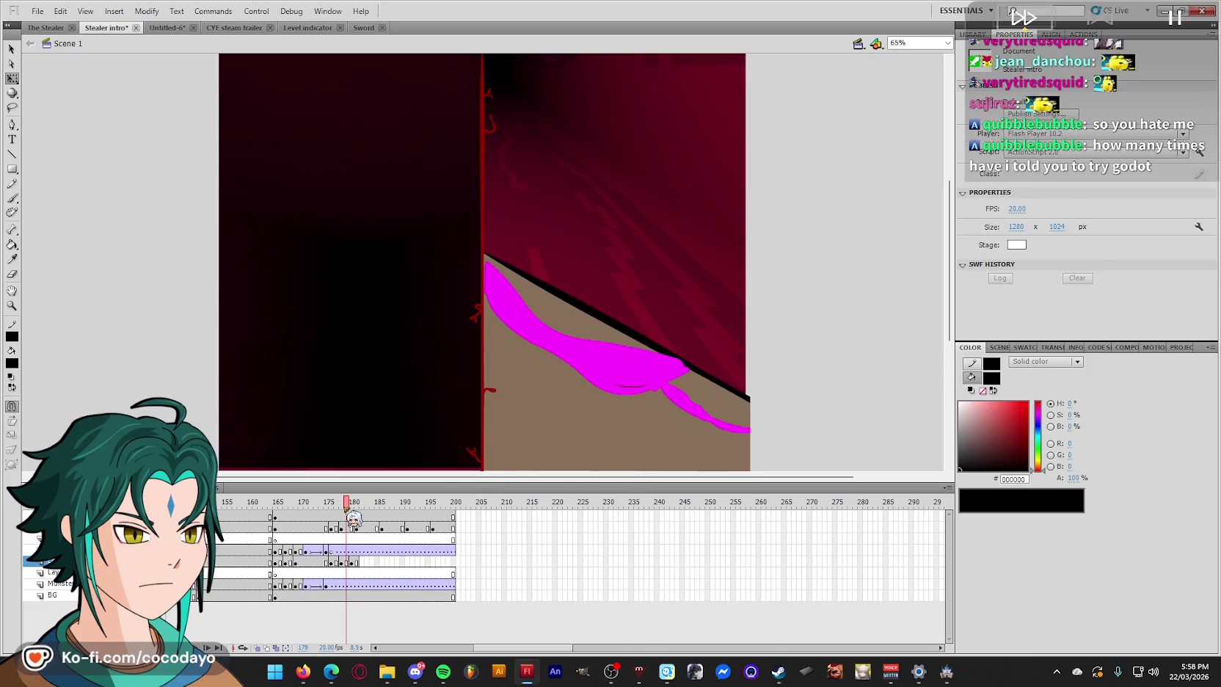
click(395, 388)
click(151, 11)
mouse_move(220, 175)
click(352, 312)
- Review the panel across frames 176–193, then zoom out to see the whole stage
mouse_move(346, 507)
mouse_down()
mouse_move(331, 507)
mouse_move(344, 510)
mouse_up()
drag(342, 562, 397, 568)
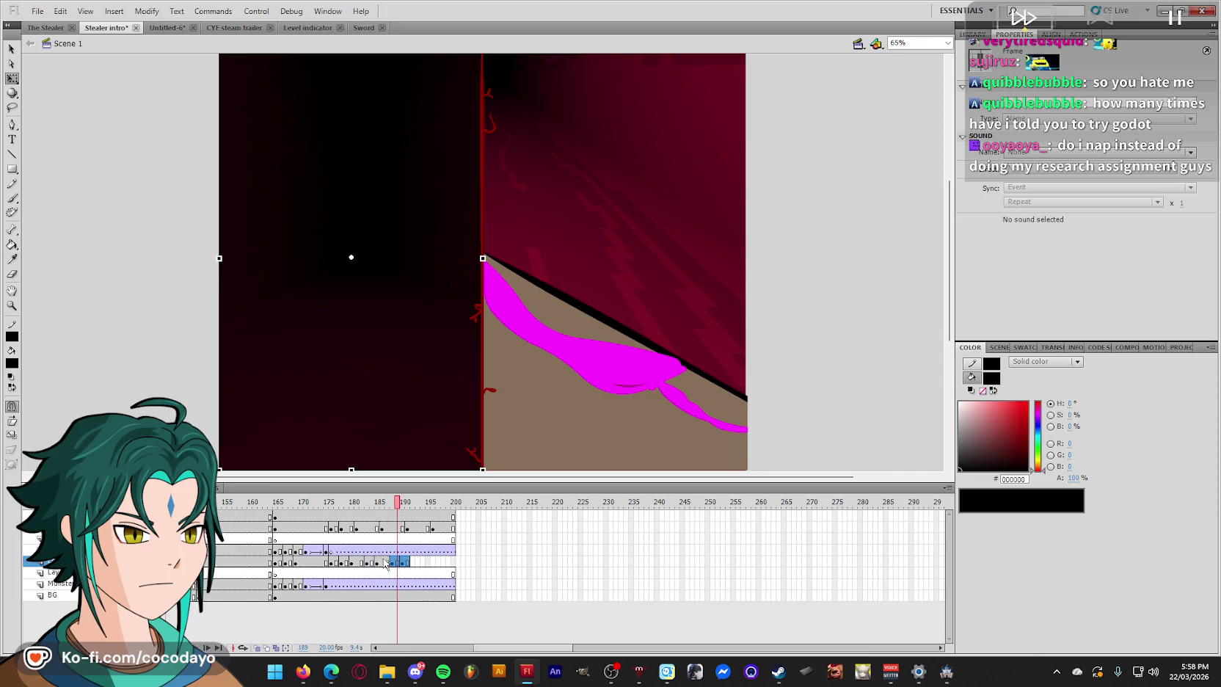
click(336, 564)
click(331, 562)
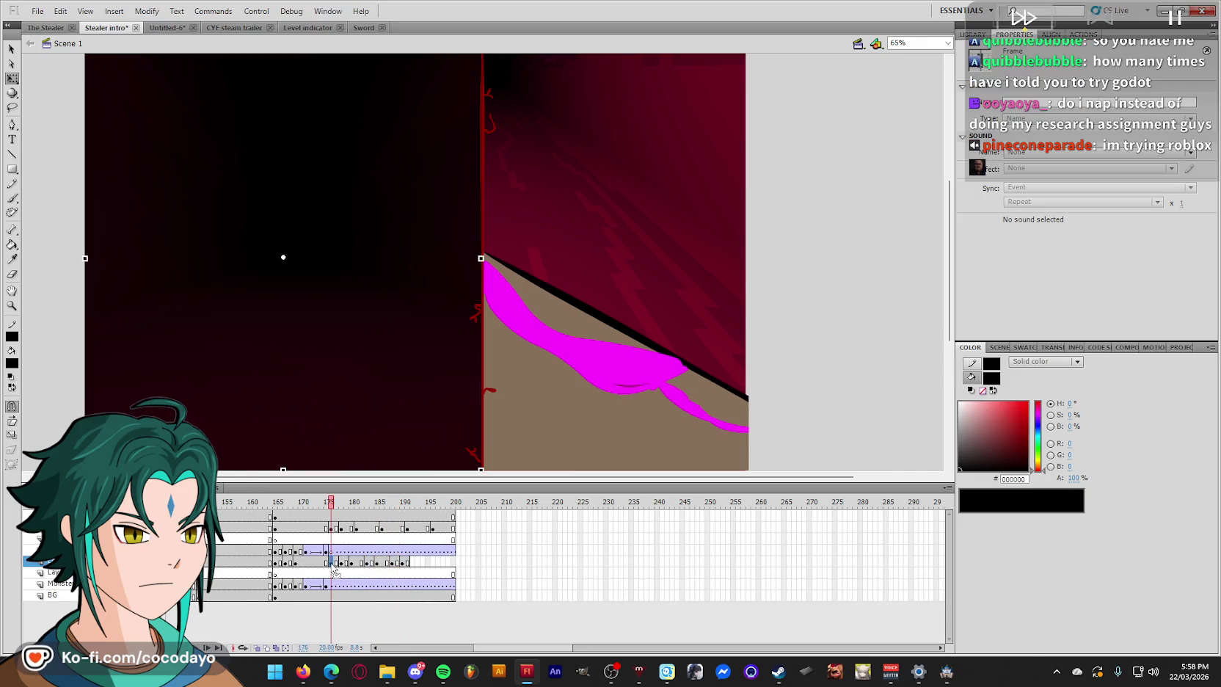
click(418, 563)
key(ctrl+minus)
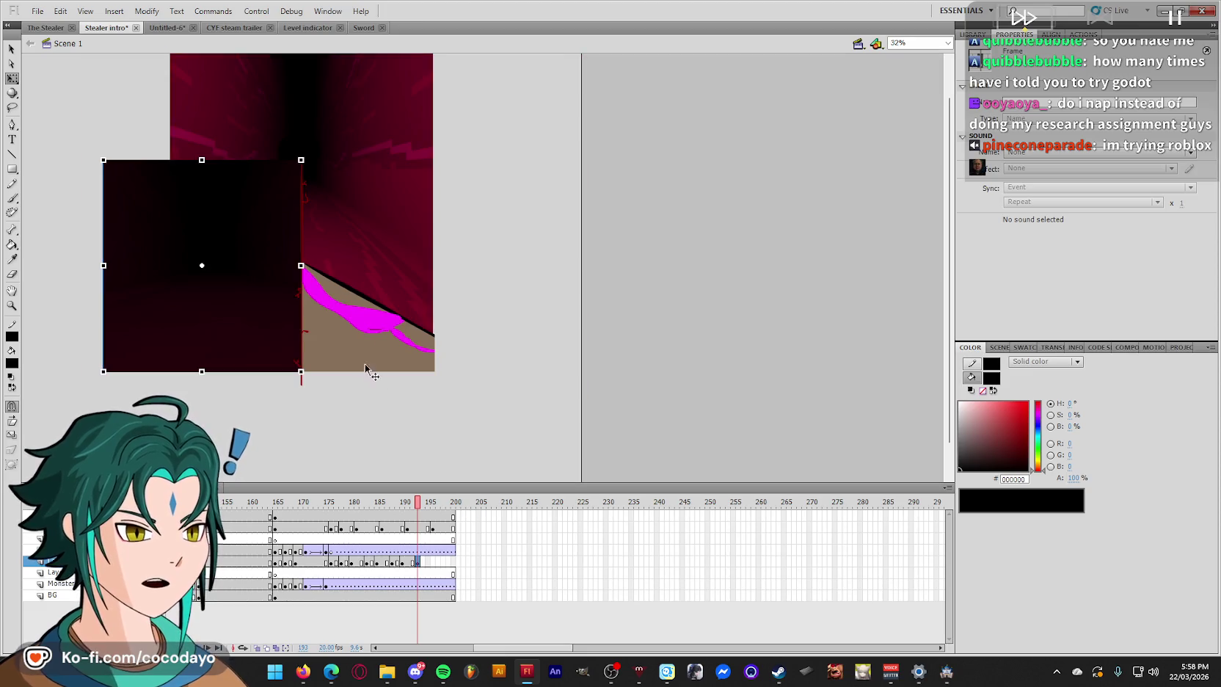
- Move the dark panel to the stage's right, try breaking it apart, then undo
drag(179, 305, 528, 305)
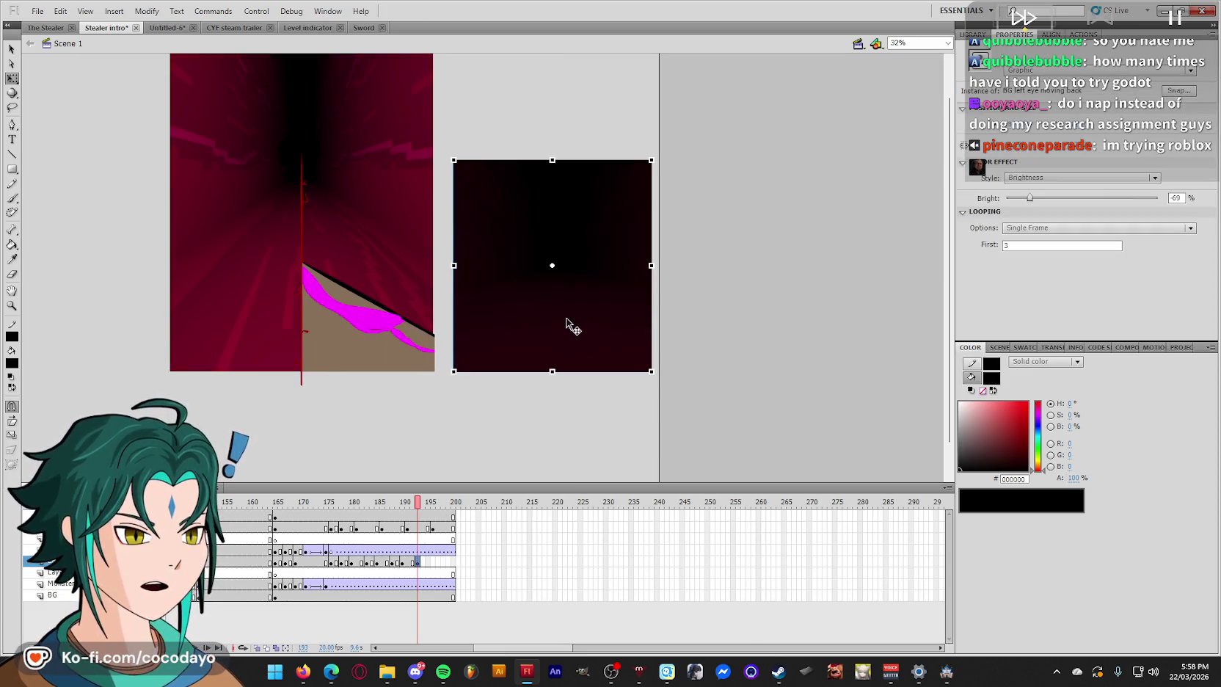
right_click(571, 324)
click(620, 436)
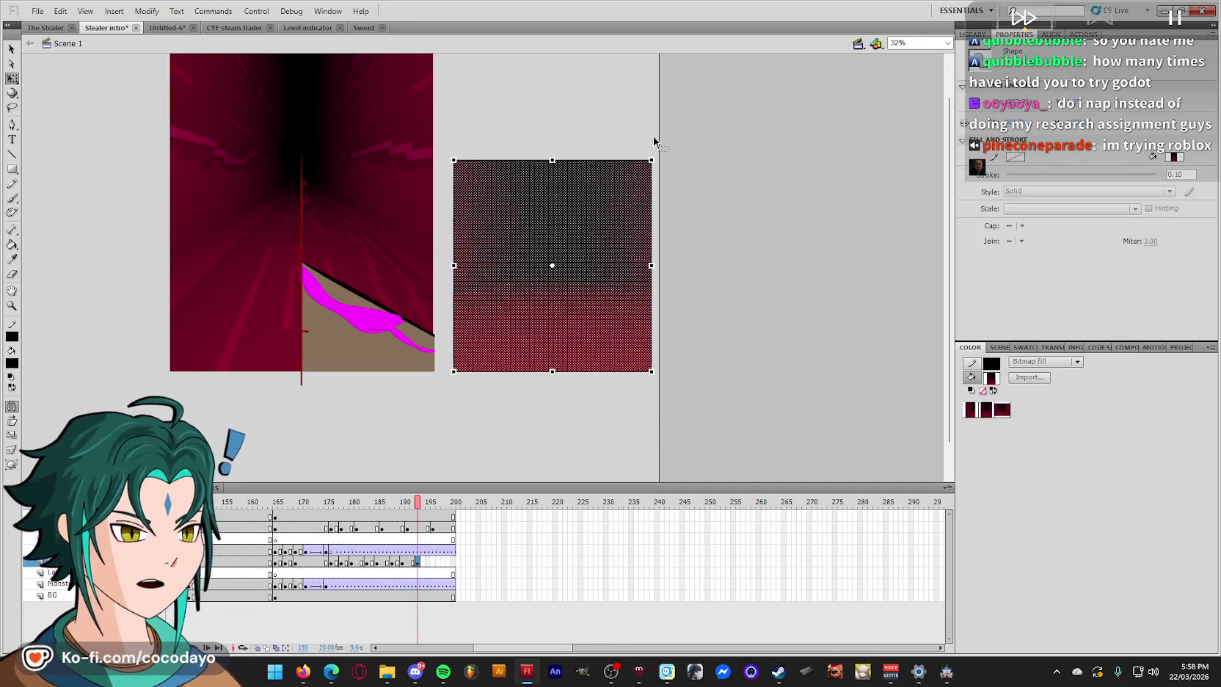
click(653, 150)
drag(601, 391, 604, 389)
key(ctrl+z)
key(ctrl+z)
key(ctrl+z)
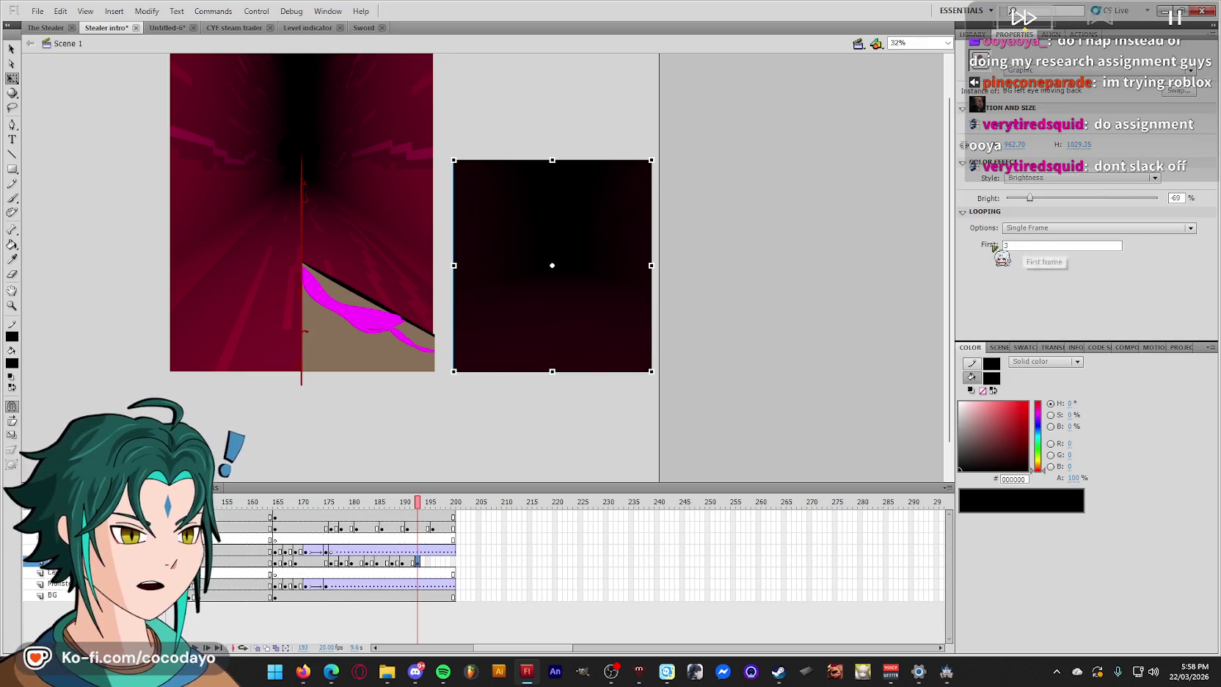
- Inspect the rectangle inside the 'BG left eye moving back' symbol, then return to Scene 1
double_click(624, 261)
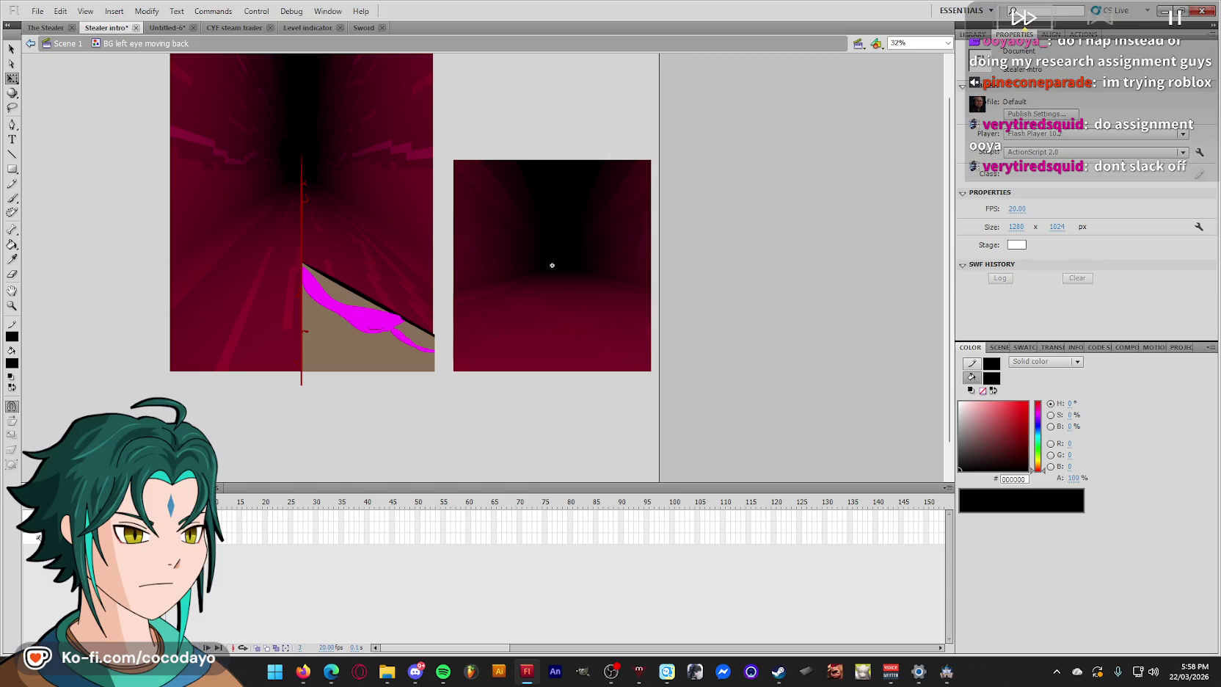
click(185, 516)
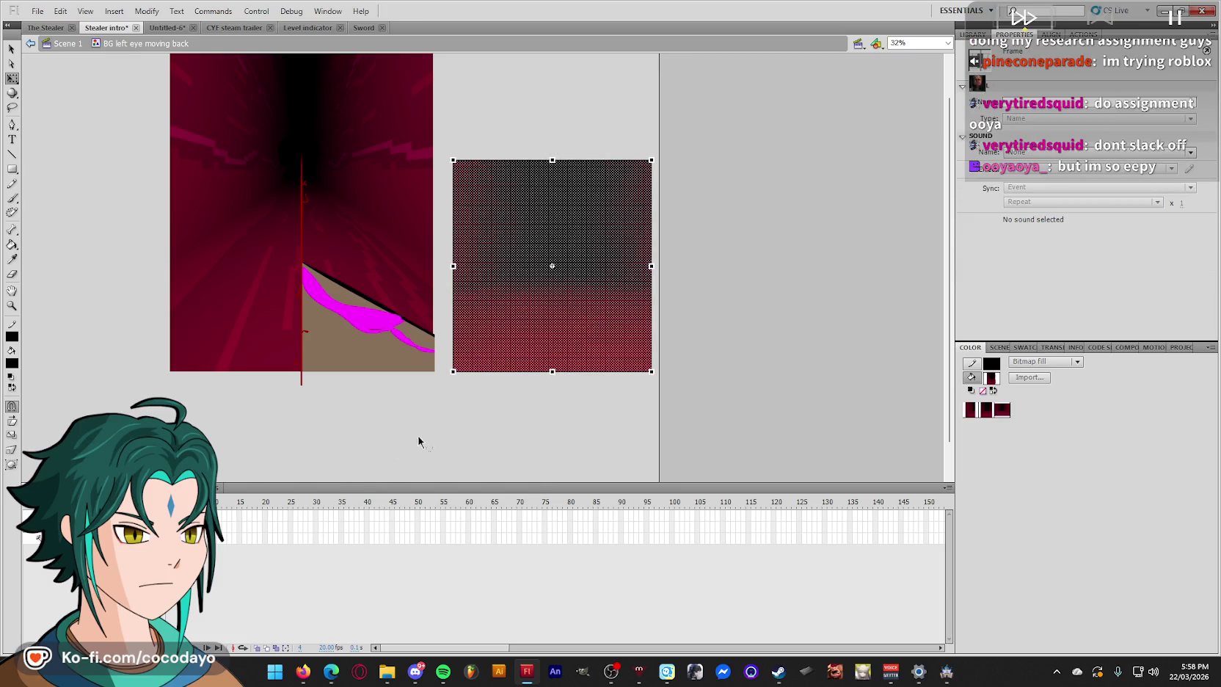
click(655, 149)
drag(655, 150, 579, 387)
click(574, 404)
double_click(564, 416)
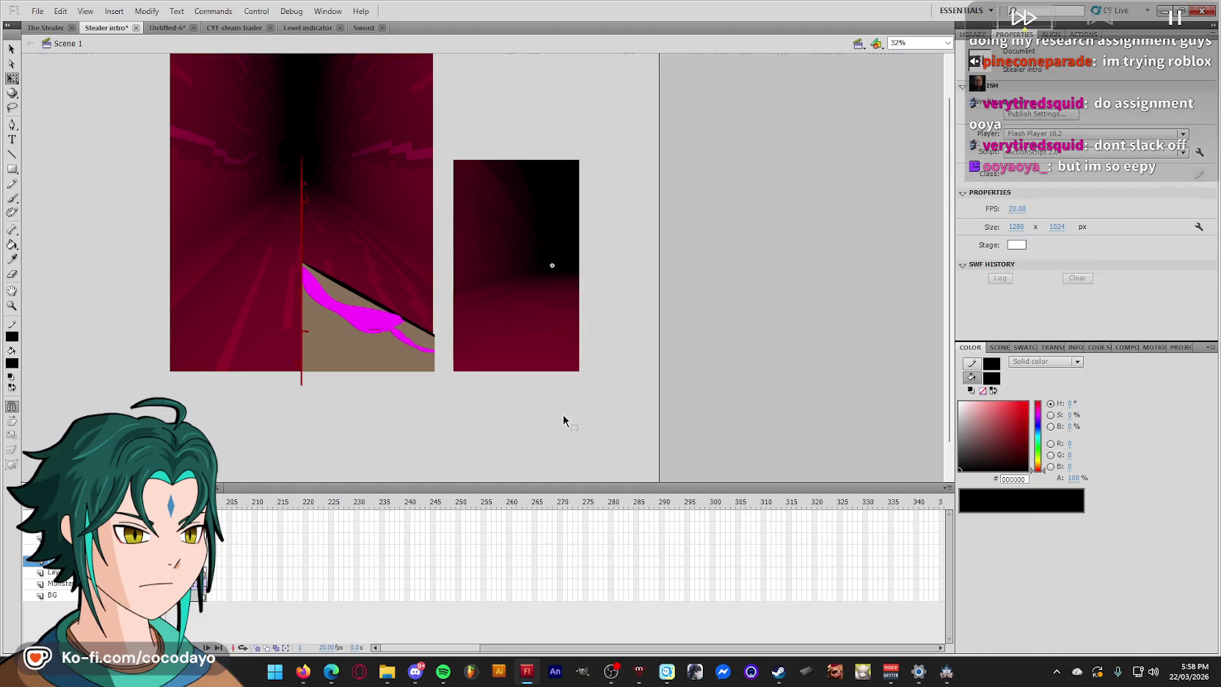
- Set the dark panel instance's Looping First frame to 4
click(554, 368)
double_click(1057, 245)
text(4)
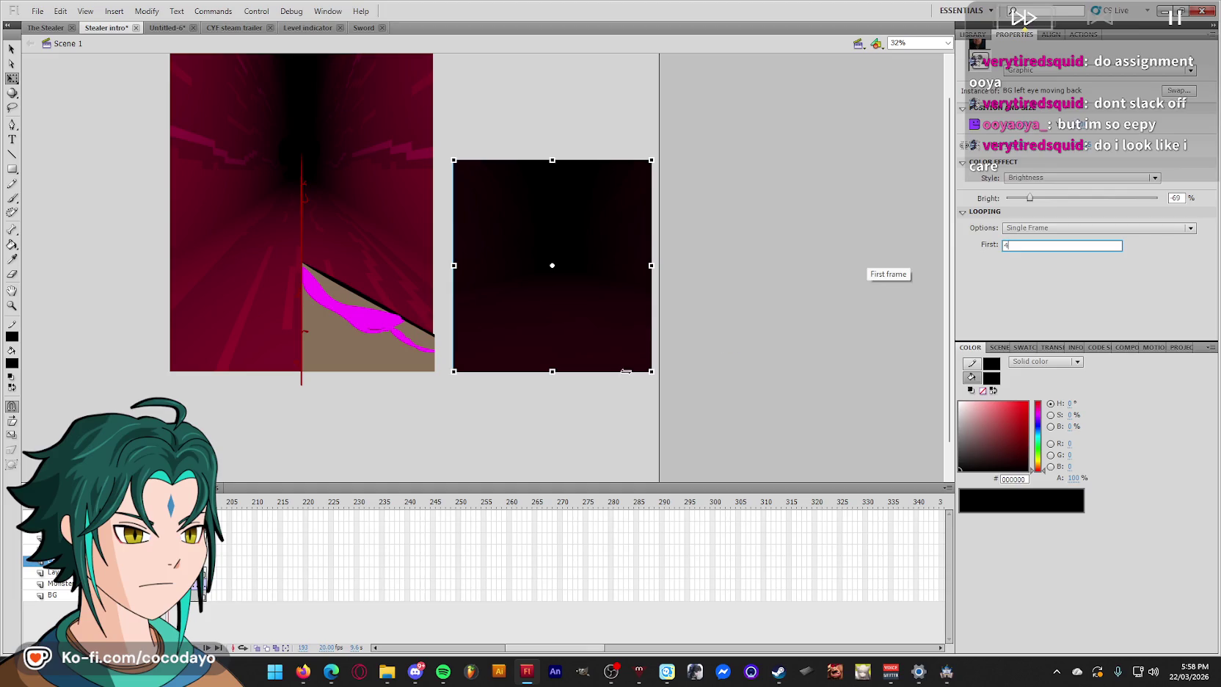
click(446, 432)
- Drag the dark panel back over the stage's left half and zoom to 49%
drag(530, 650, 491, 650)
drag(551, 317, 272, 316)
key(z)
drag(425, 429, 152, 145)
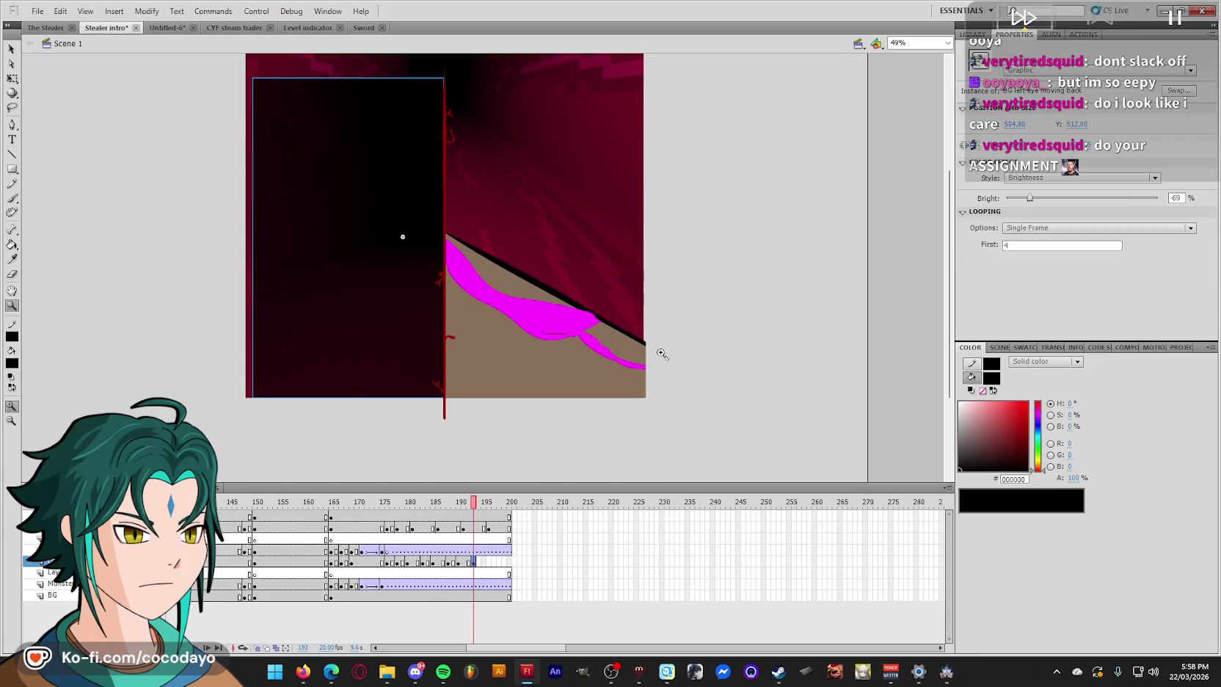
- Widen the dark strip with Free Transform to the red divider, nudging it 2 px right
key(q)
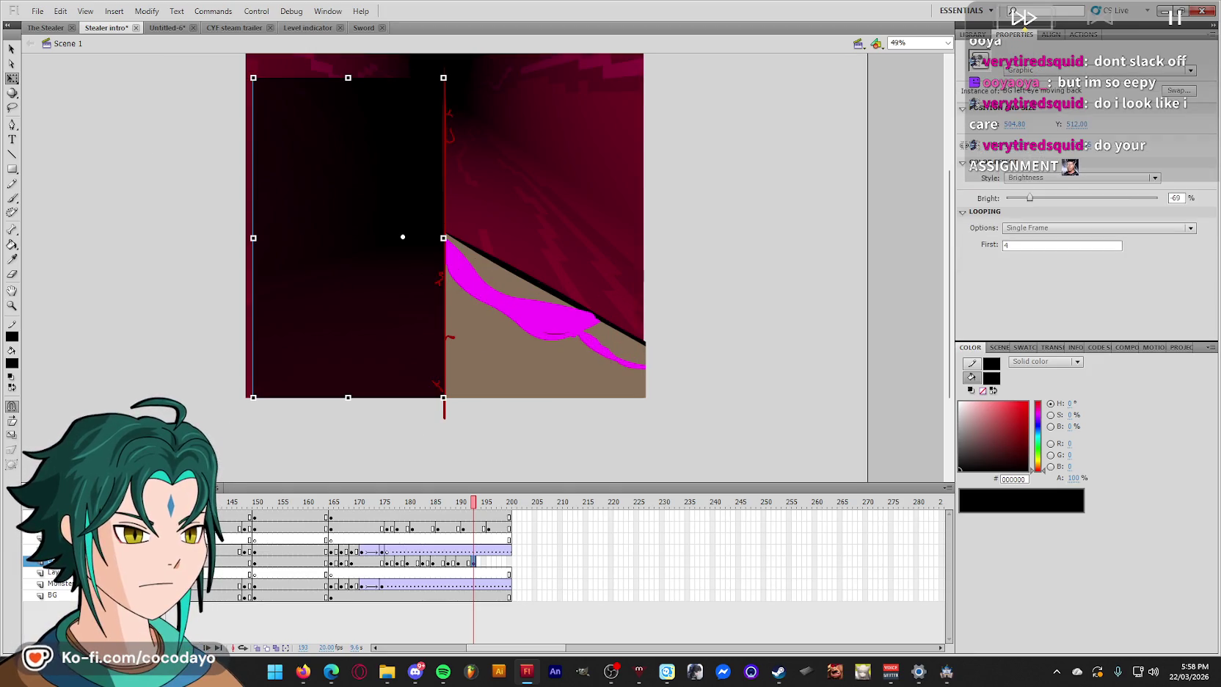
drag(426, 284, 417, 275)
scroll(536, 441, up, 1)
drag(532, 157, 537, 156)
key(Right)
key(Right)
click(884, 209)
scroll(885, 209, up, 3)
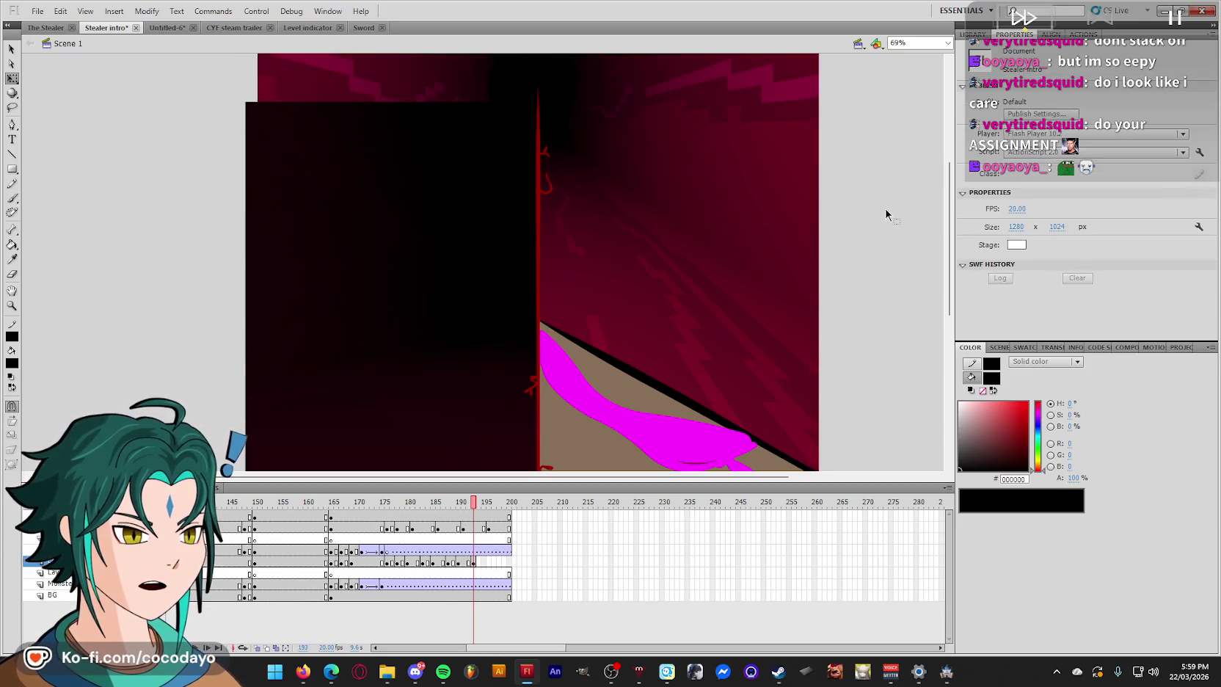
scroll(870, 219, down, 2)
mouse_move(488, 523)
mouse_down()
mouse_move(468, 501)
mouse_move(394, 508)
mouse_up()
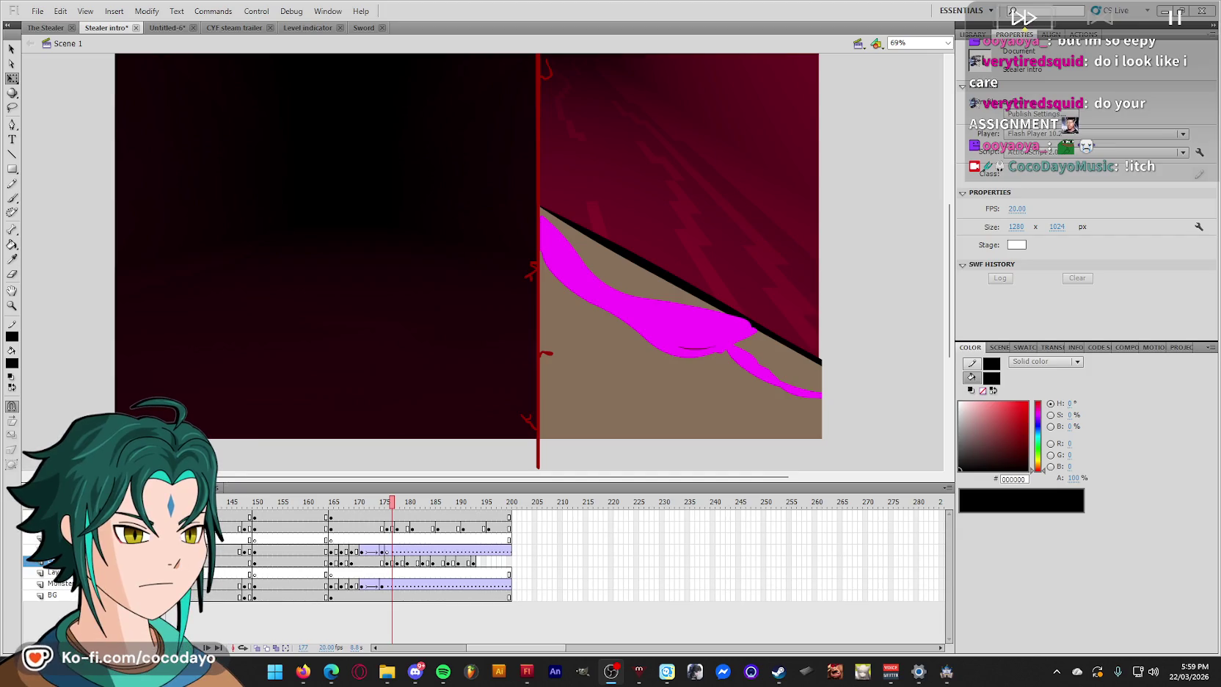
key(alt+Tab)
- Open the developer's itch.io profile and scroll through the Chew Your Food, Jarring and Shredded cards
scroll(513, 367, up, 10)
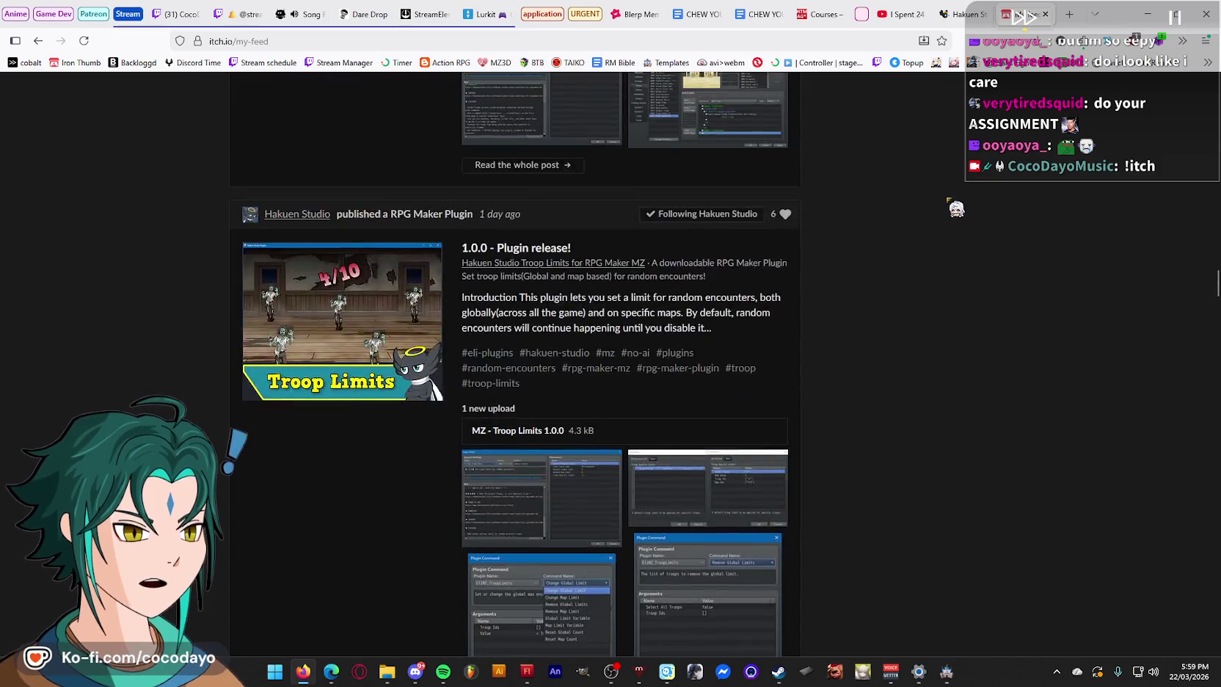
scroll(976, 203, up, 20)
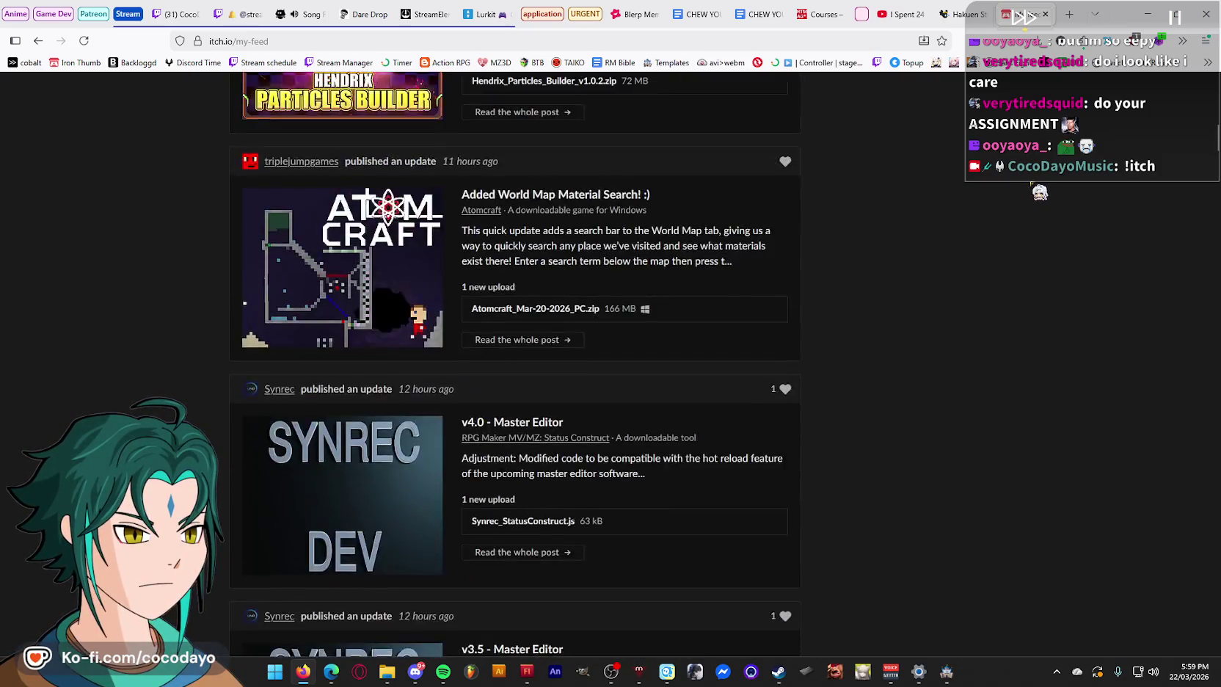
click(1157, 87)
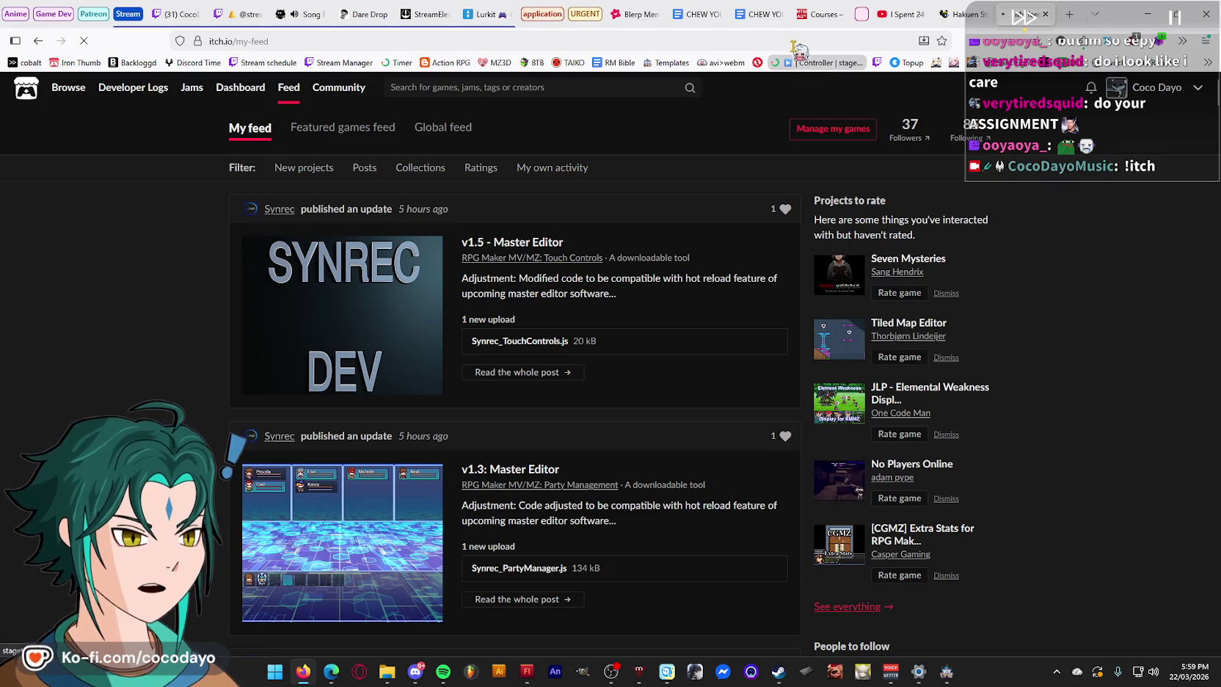
key(ctrl+l)
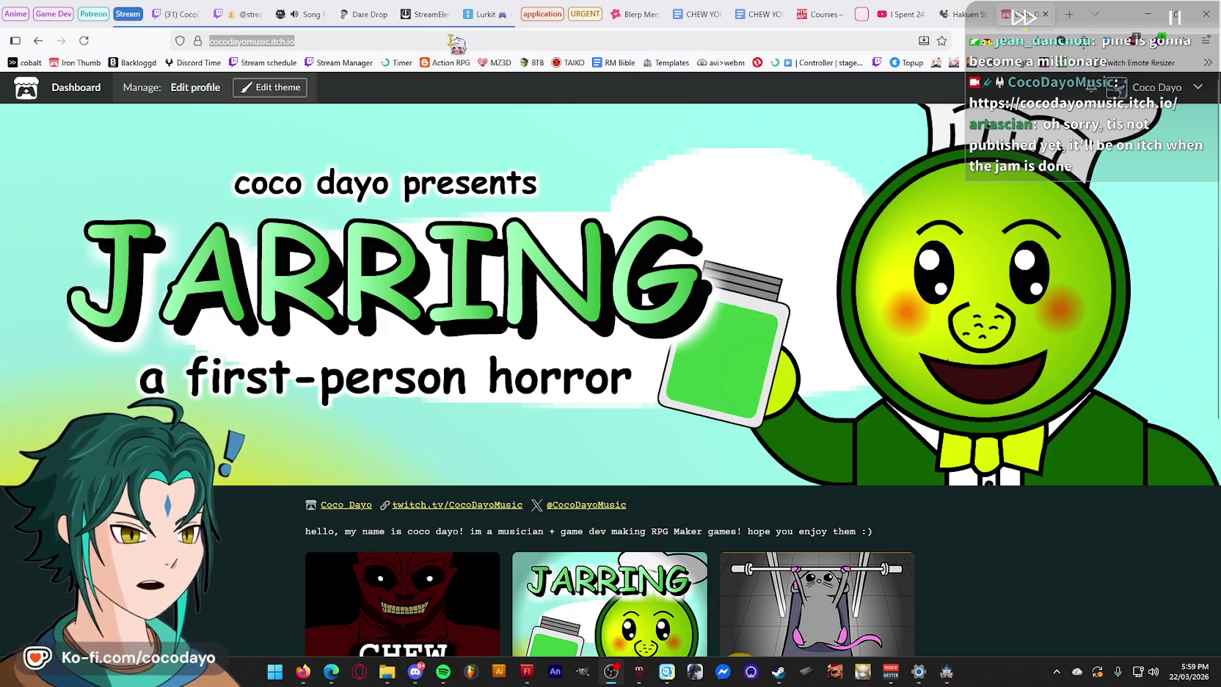
scroll(1049, 426, down, 3)
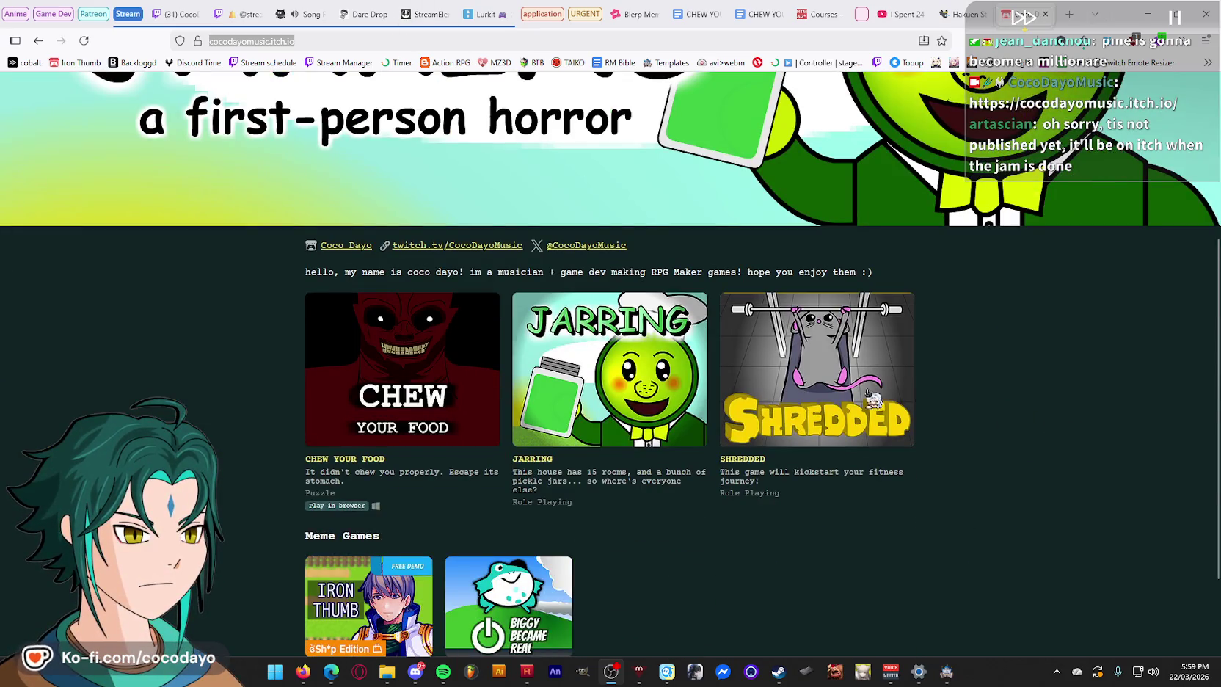
scroll(873, 399, up, 3)
scroll(1095, 420, down, 4)
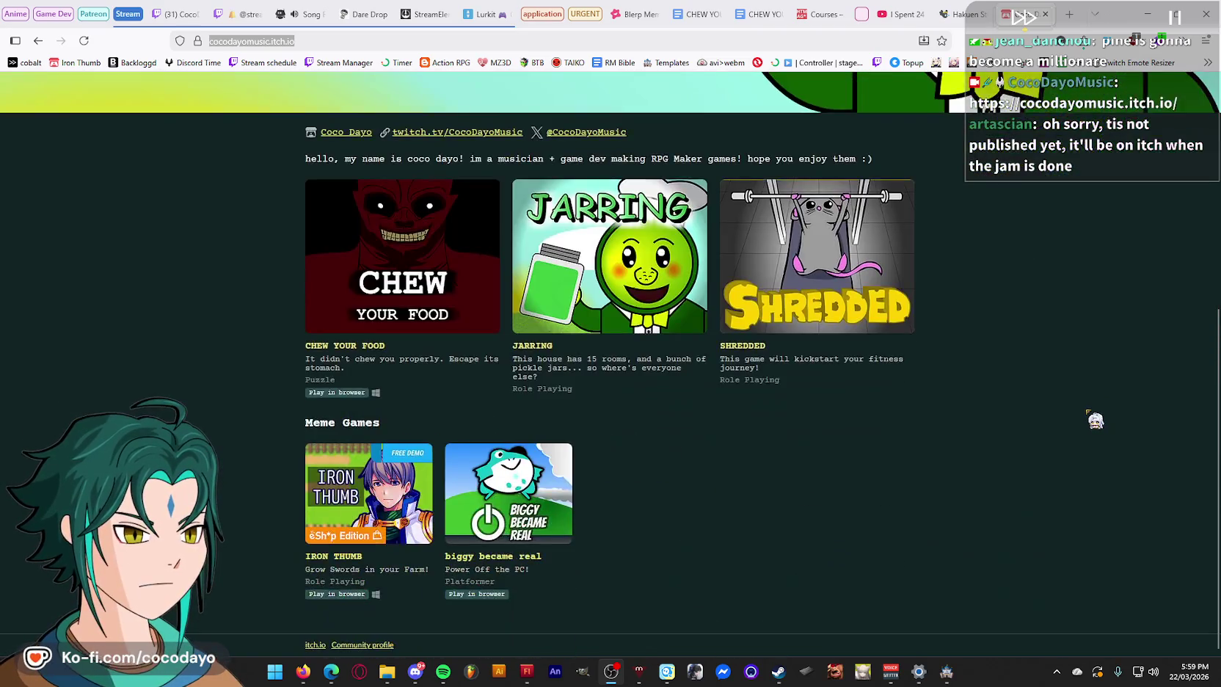
scroll(1094, 419, up, 4)
scroll(1017, 545, down, 2)
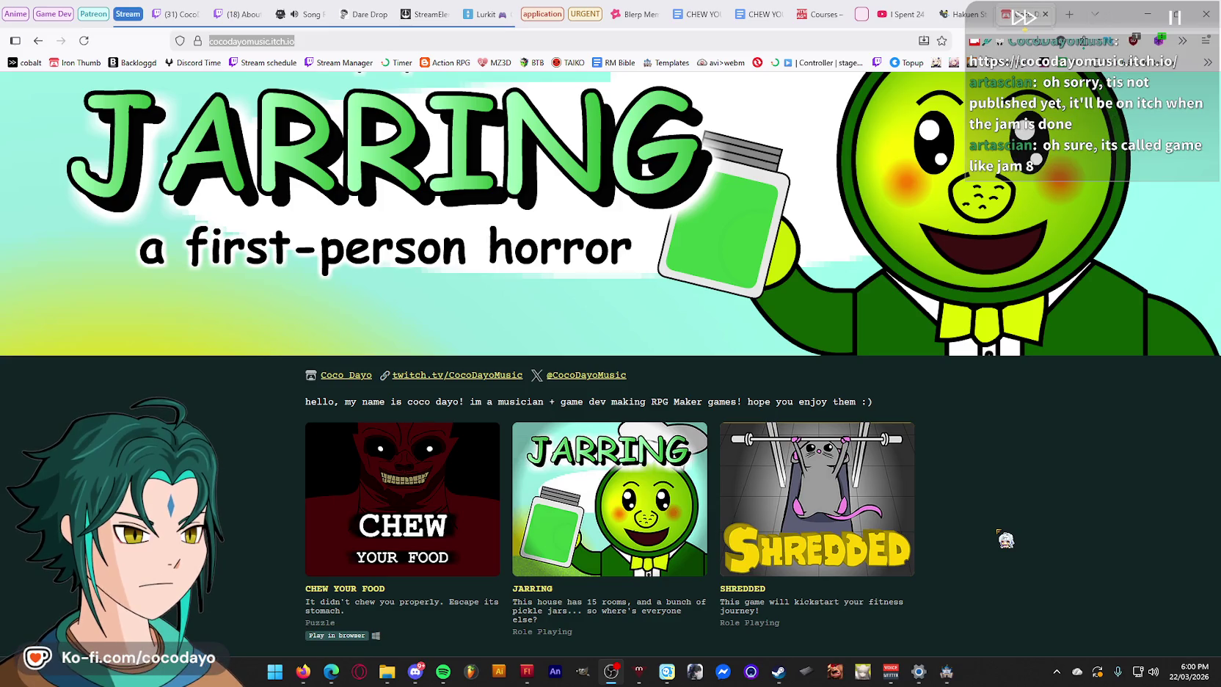
scroll(145, 119, up, 3)
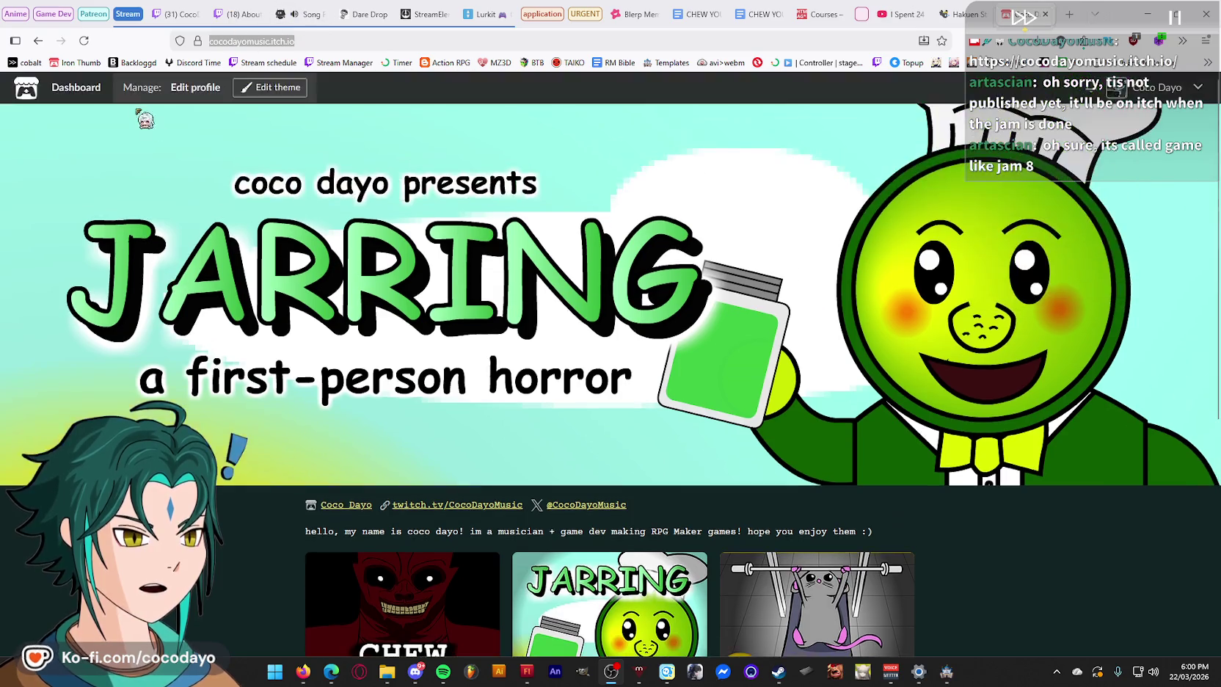
click(27, 97)
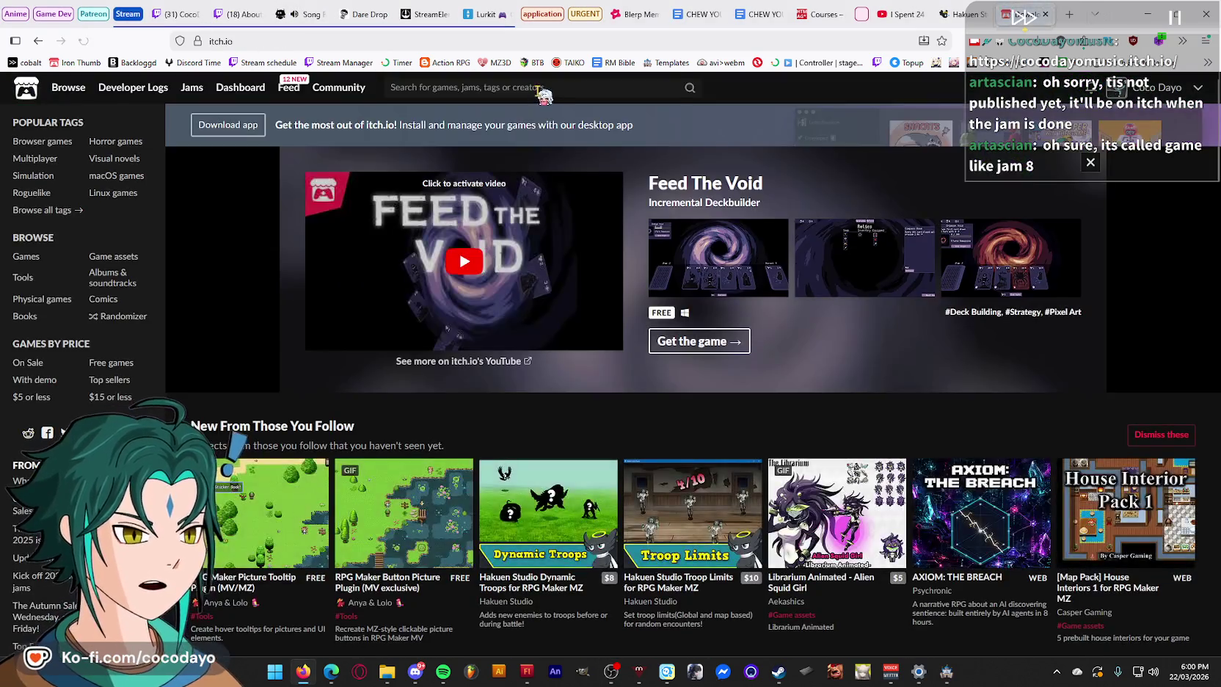
- Search itch.io for 'game like jam' and open the Wolfenstein 3D jam page
click(529, 87)
text(game like jam)
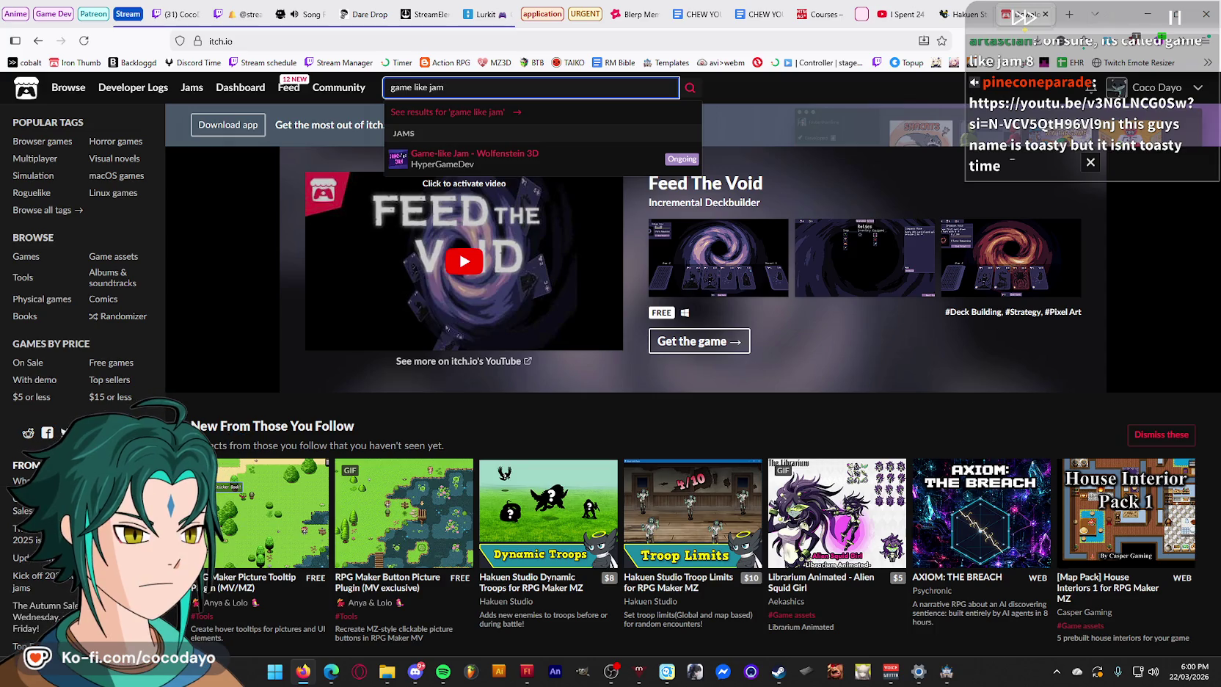
text(8)
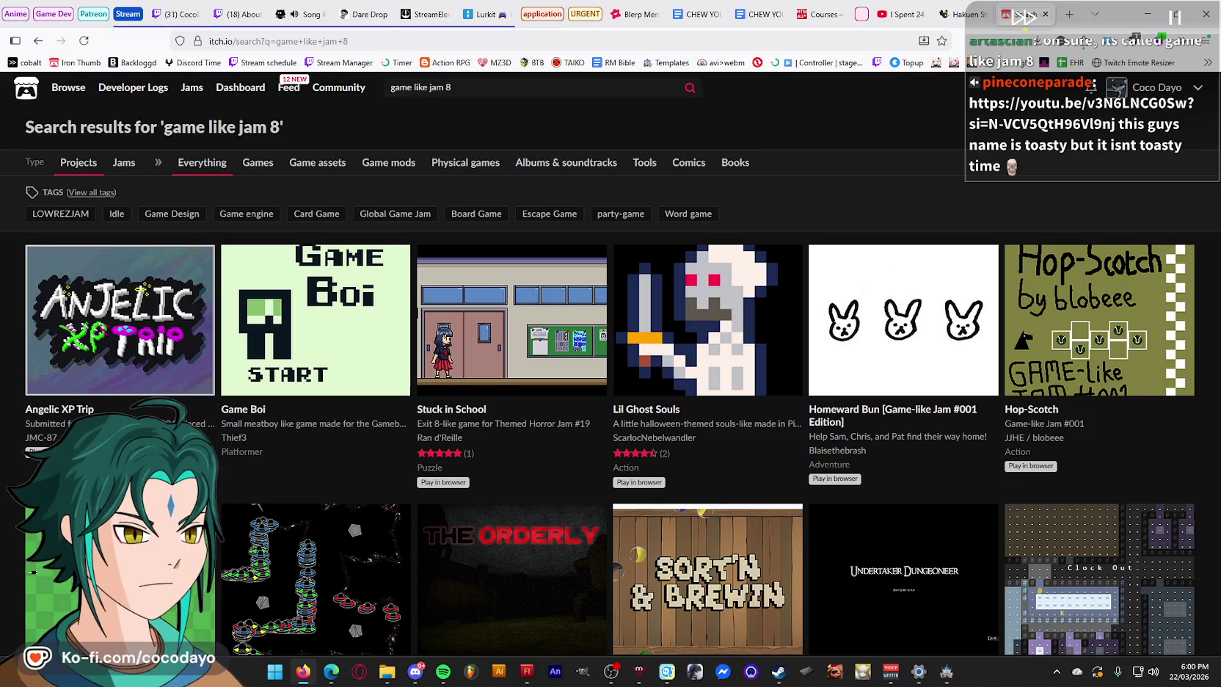
click(417, 90)
text(-)
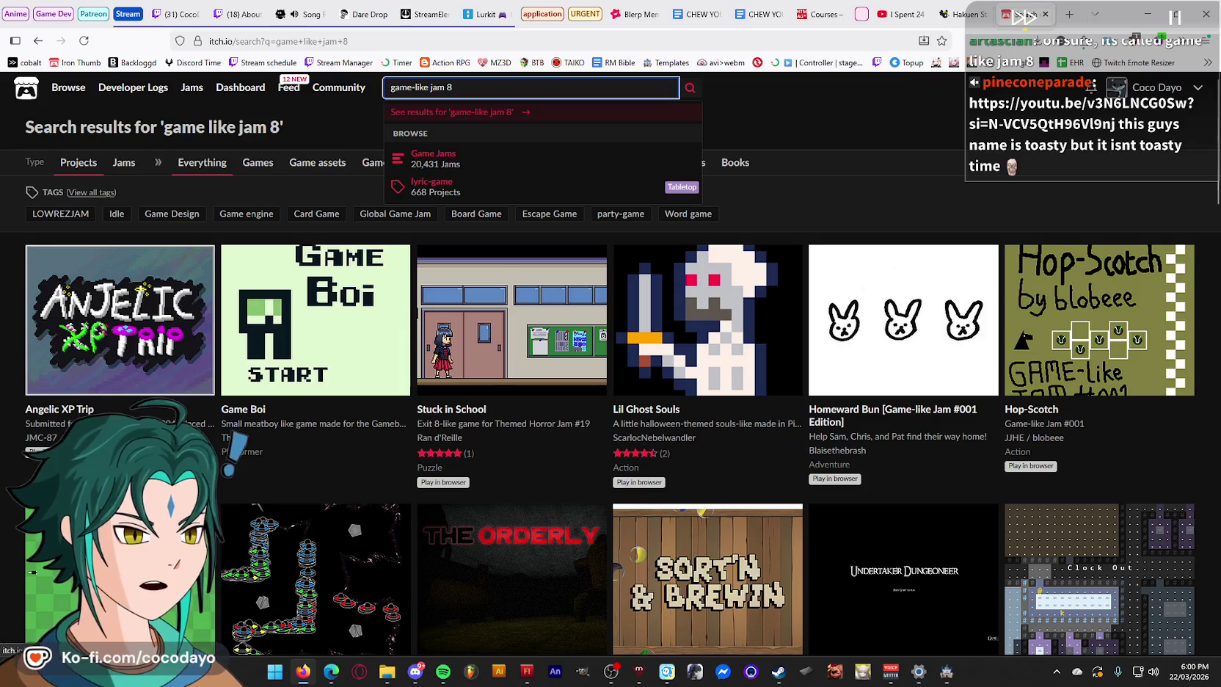
key(BackSpace)
key(BackSpace)
key(Return)
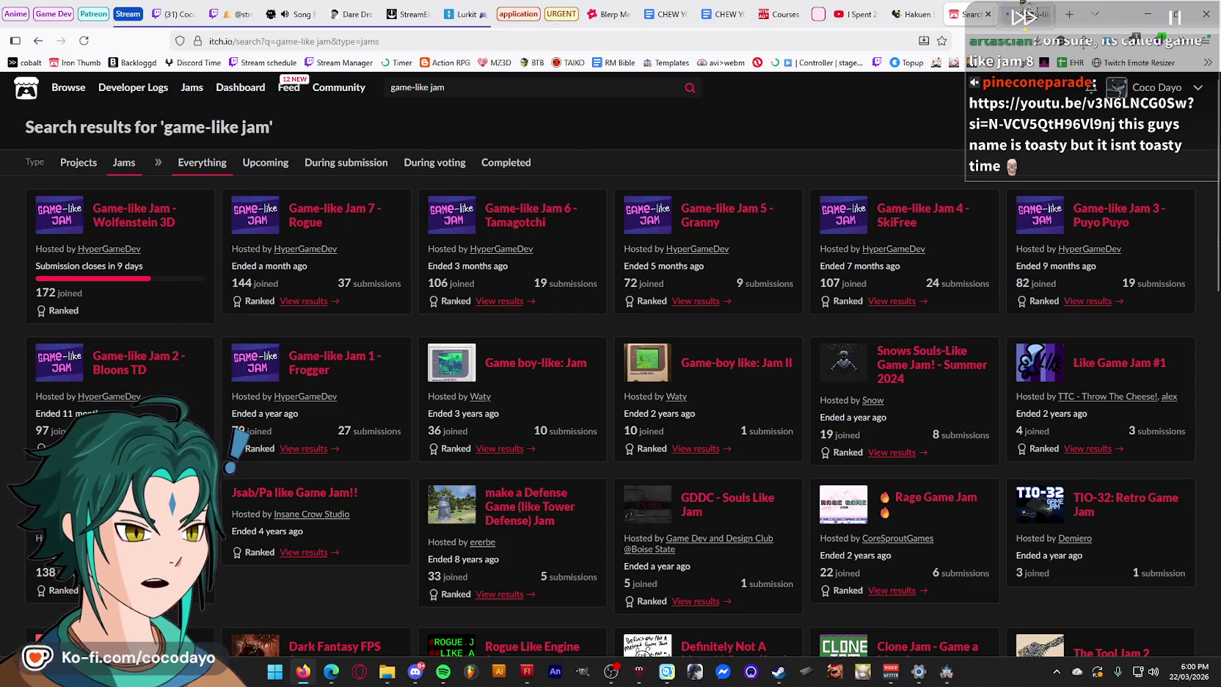
click(1027, 14)
- Read through the jam's aspects list, then bring up Steam's store front page
scroll(809, 313, down, 5)
scroll(829, 312, up, 5)
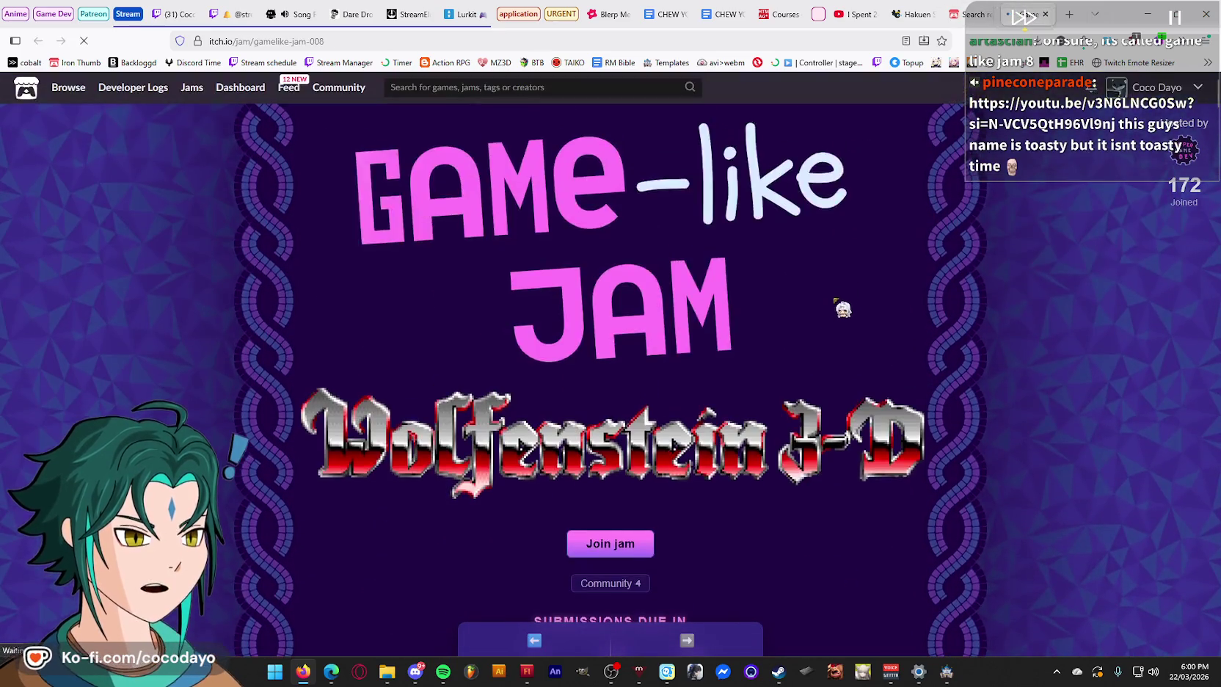
scroll(865, 308, down, 10)
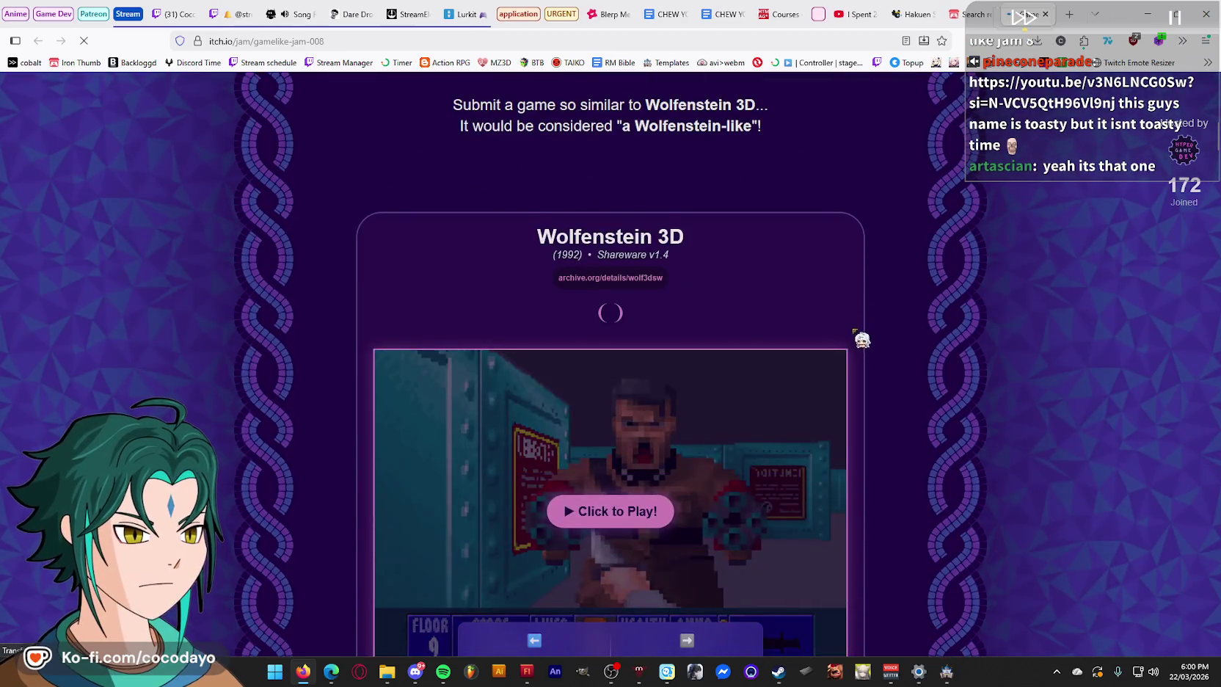
scroll(855, 331, down, 10)
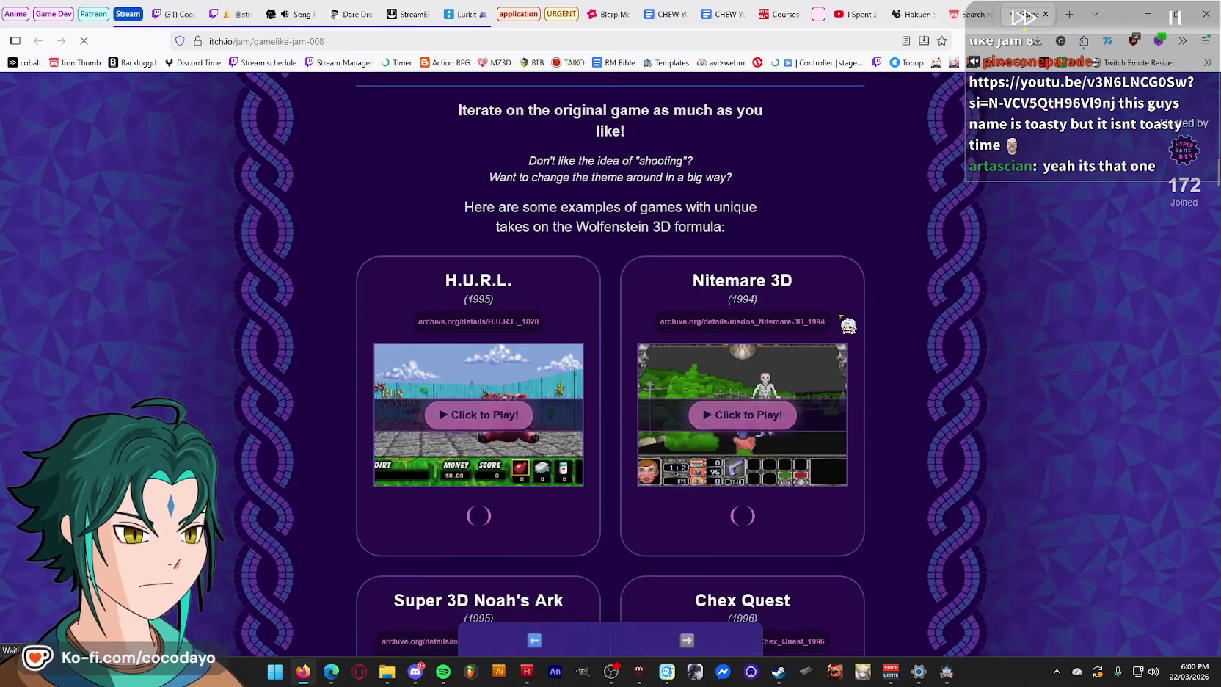
scroll(847, 325, down, 5)
scroll(847, 326, down, 5)
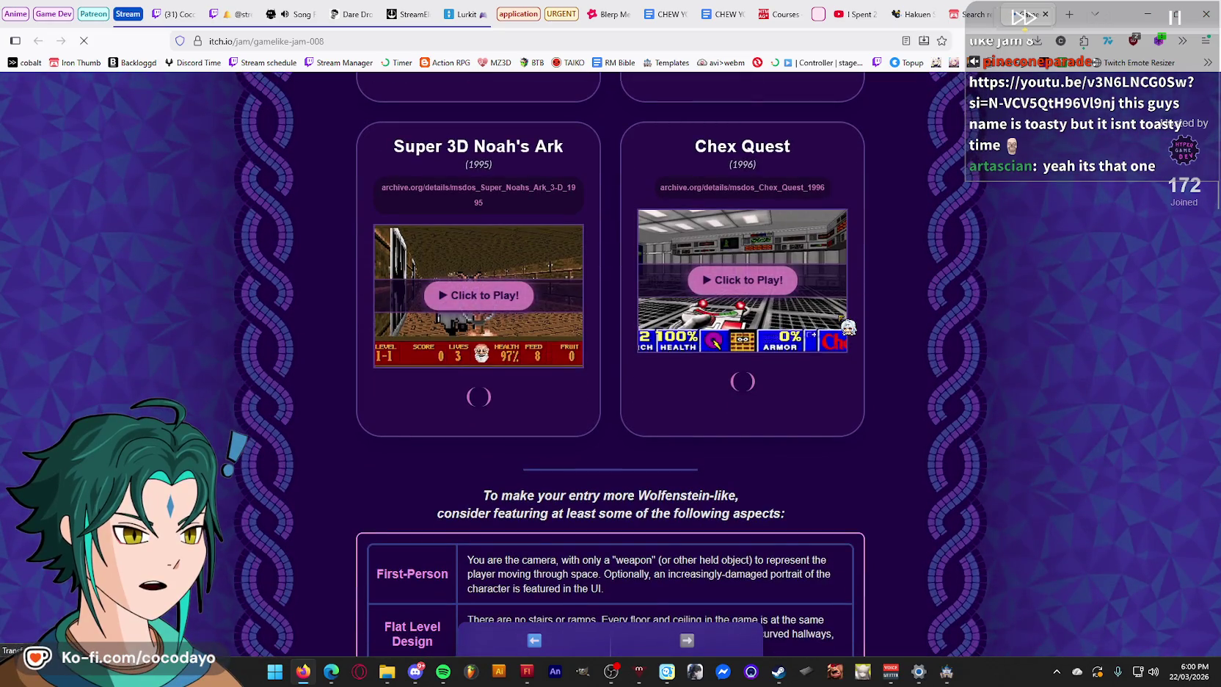
scroll(847, 326, down, 5)
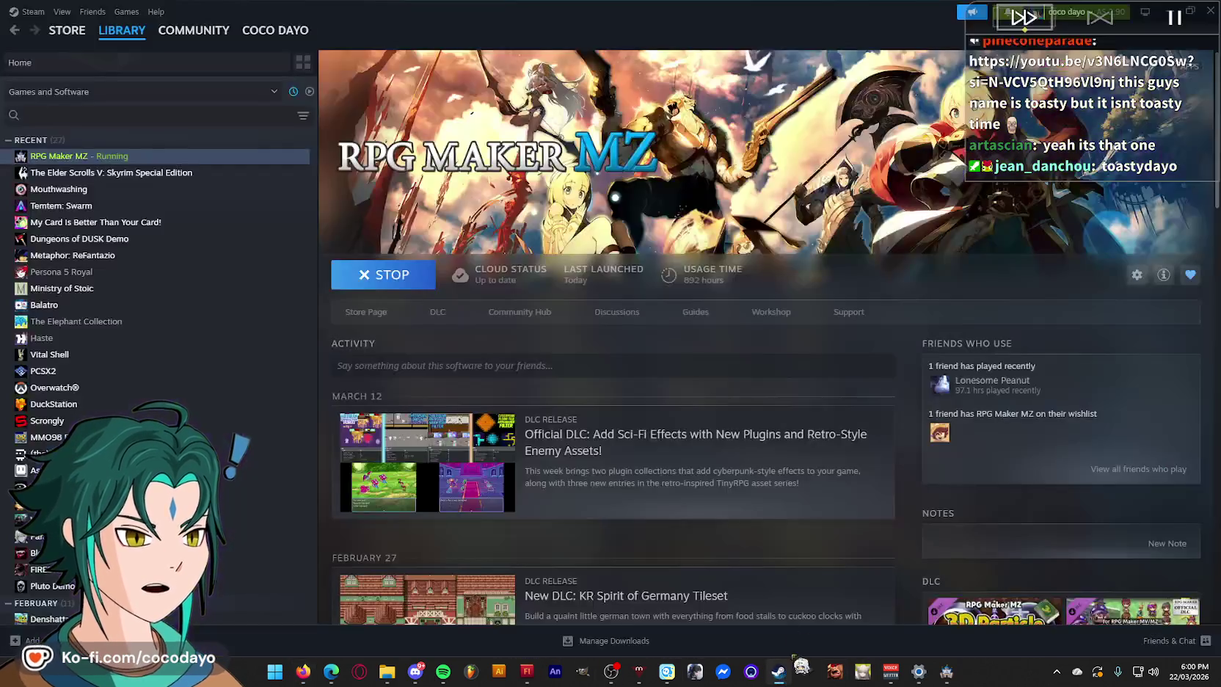
click(778, 672)
click(83, 53)
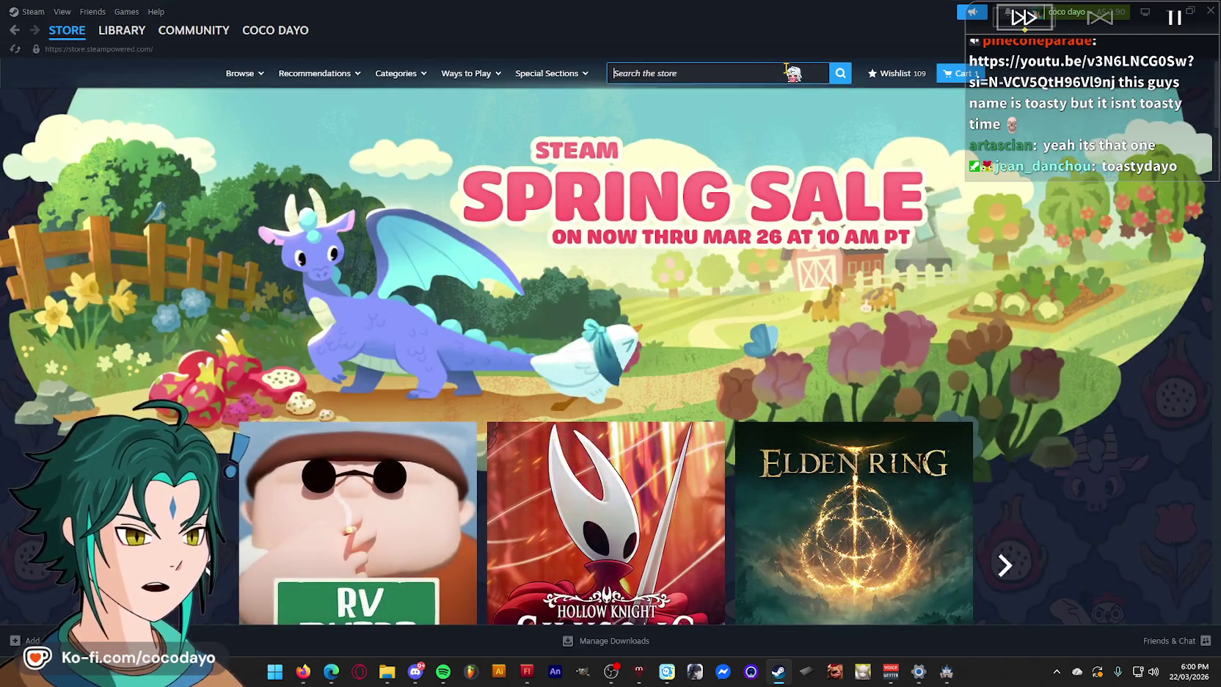
- Search the Steam store for 'dusk', view DUSK's store page, and return to the browser
click(787, 71)
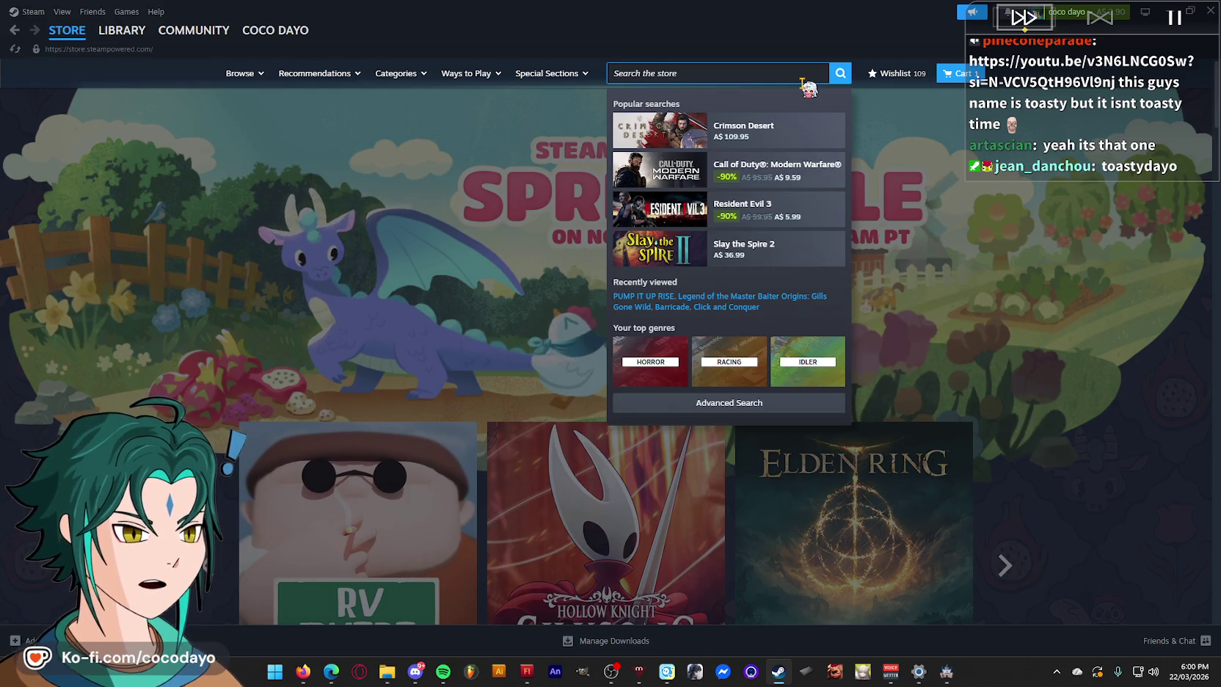
text(dusk)
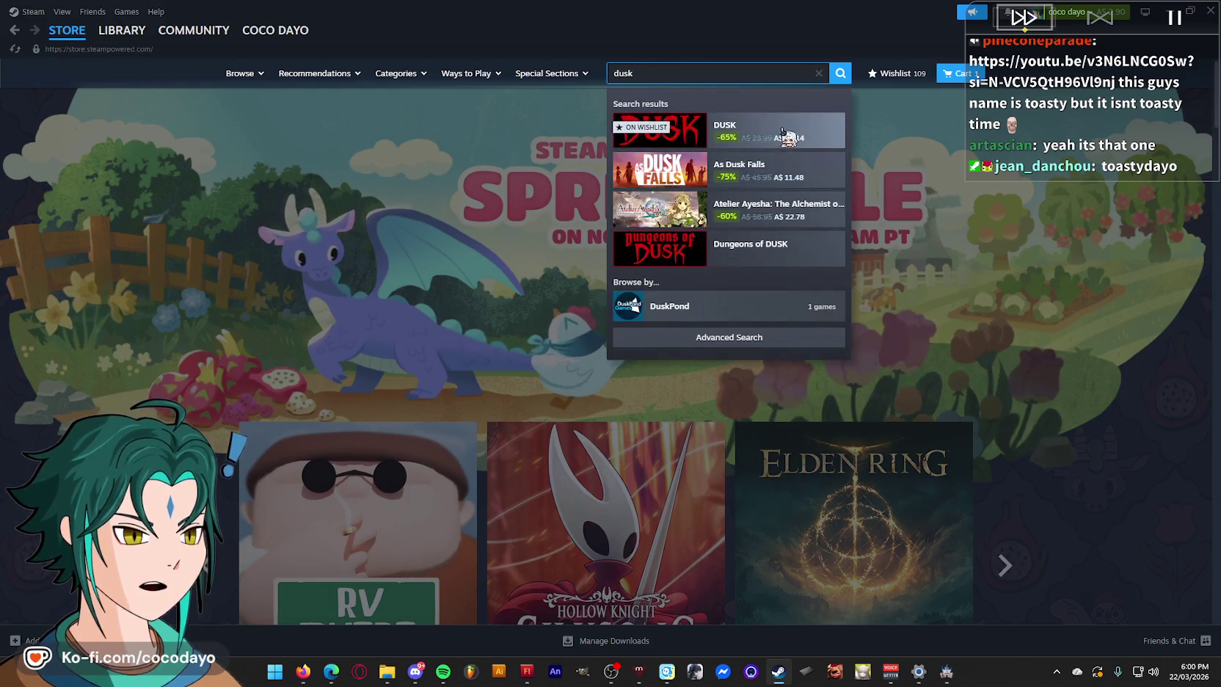
click(825, 135)
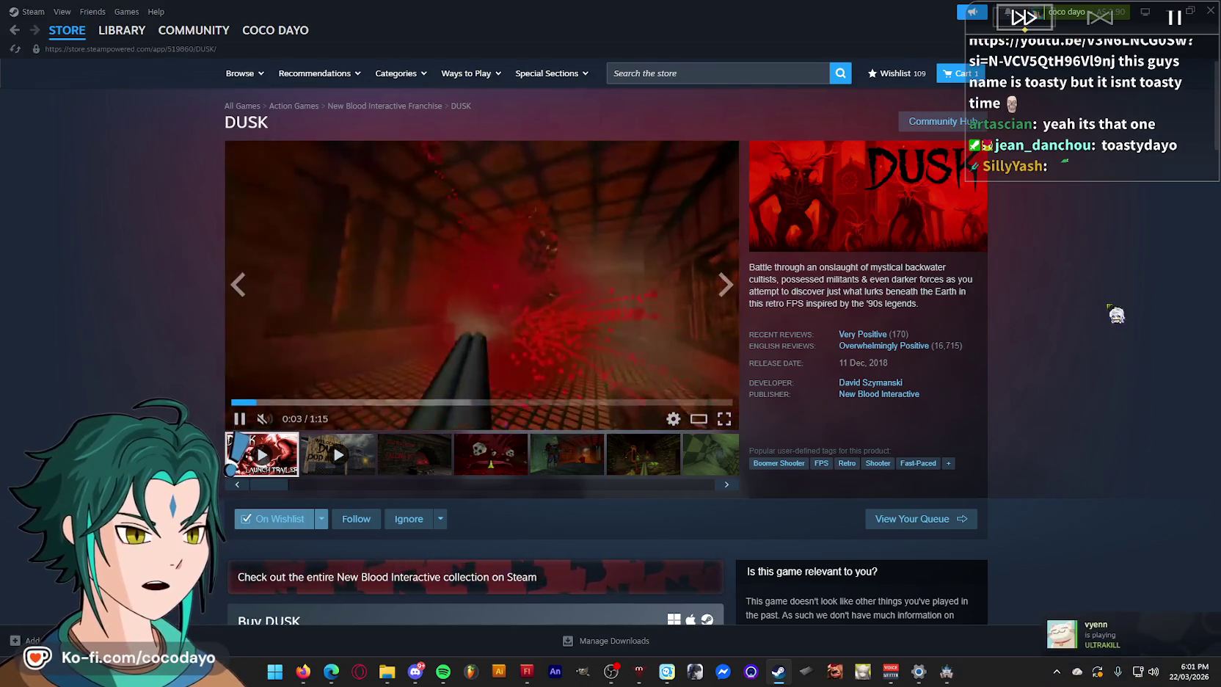
scroll(1090, 388, down, 3)
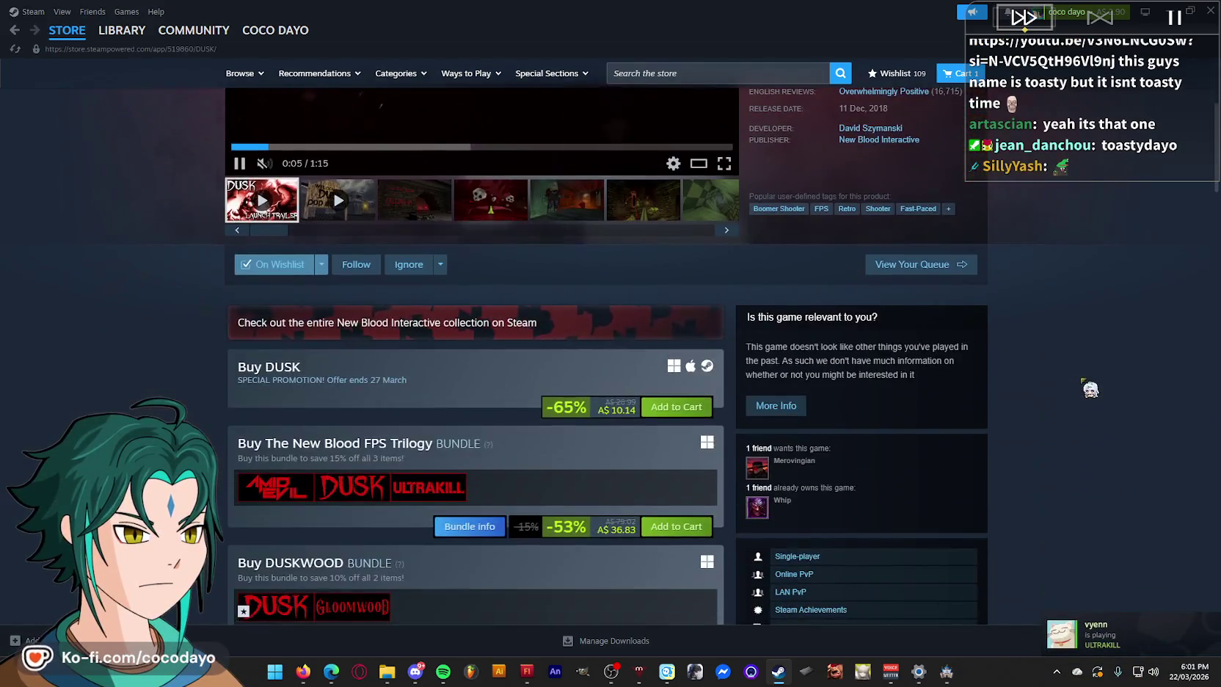
scroll(1091, 389, up, 3)
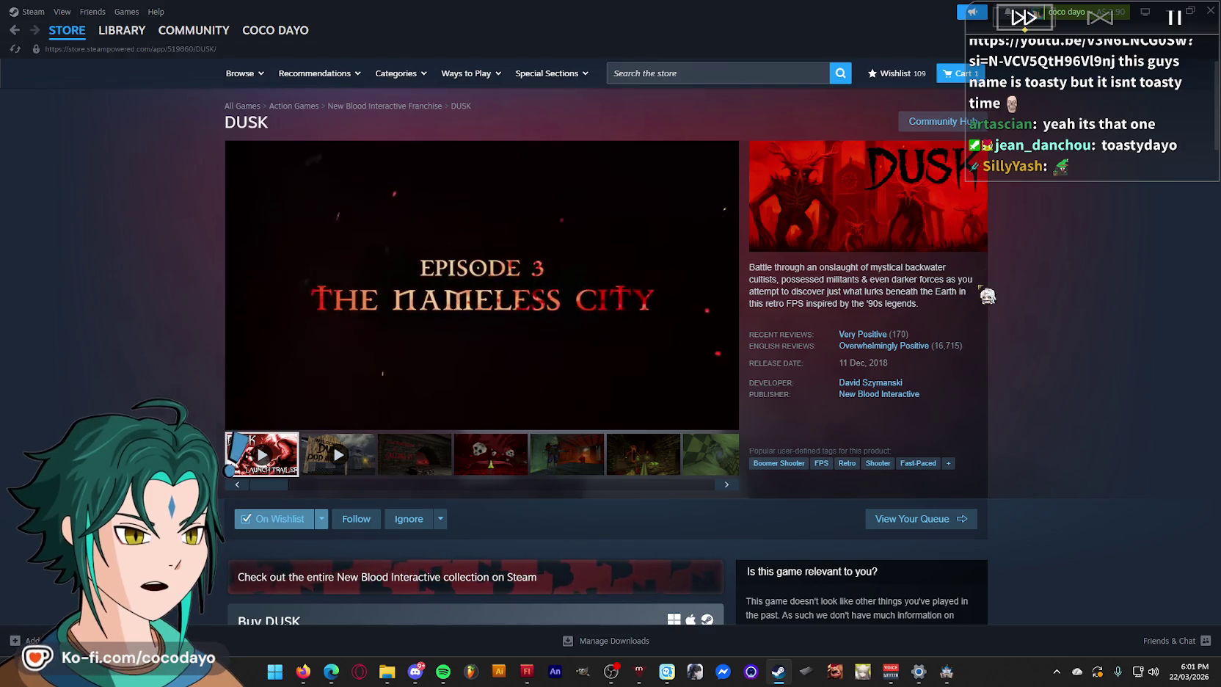
mouse_move(730, 169)
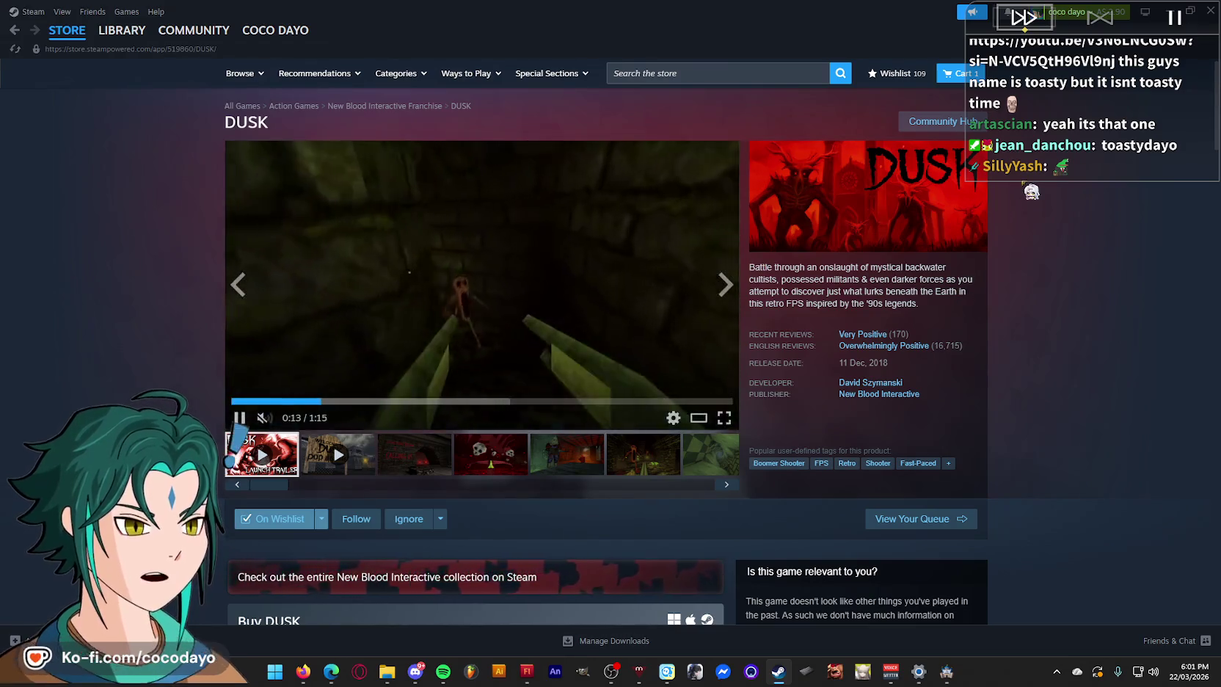
key(alt+Tab)
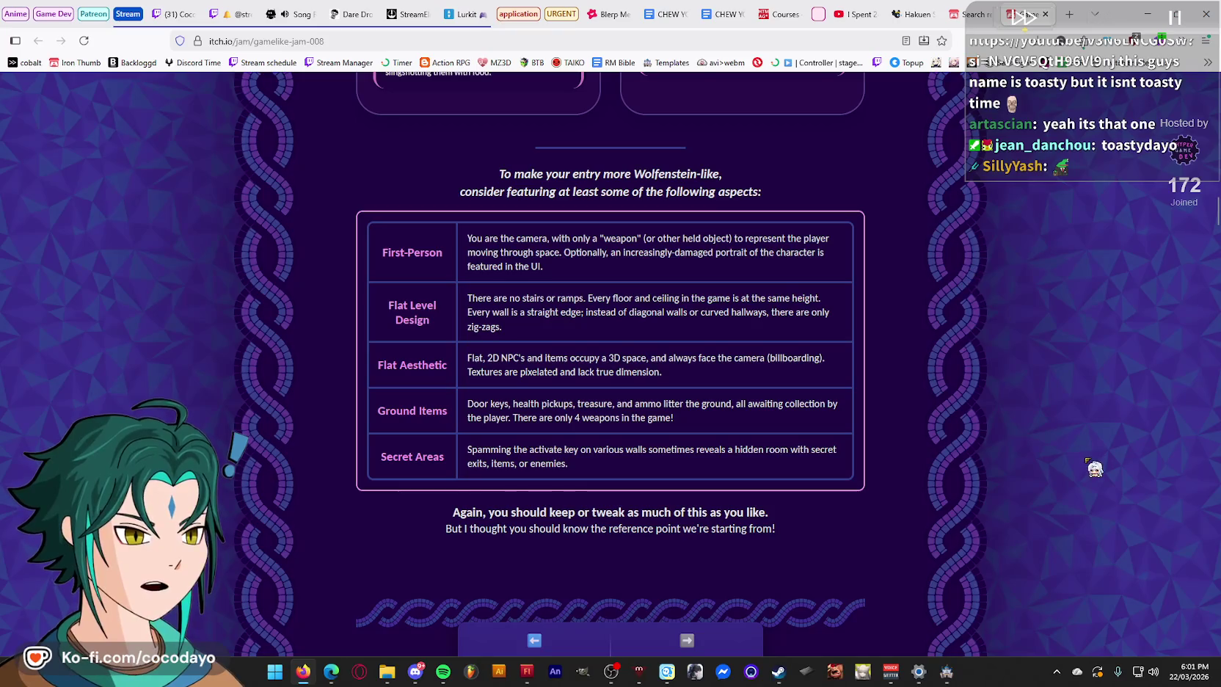
- Browse the jam's rules, calendar and example games, then return to Flash at frame 174
scroll(1093, 466, up, 20)
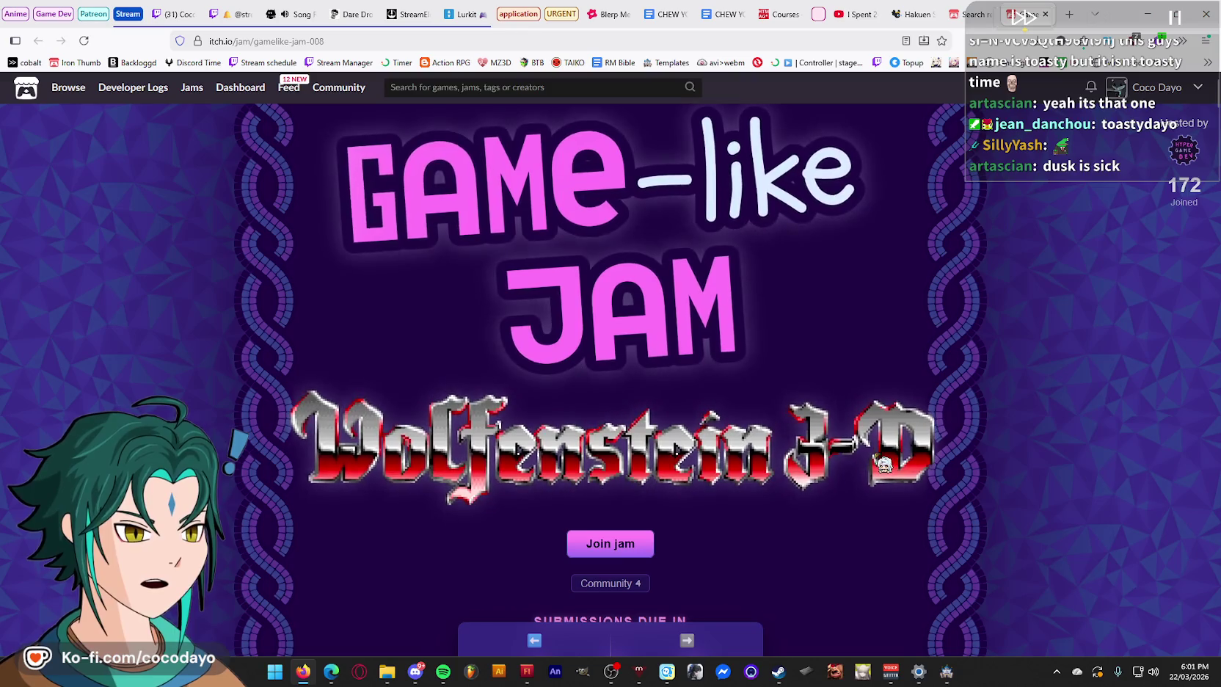
scroll(891, 531, down, 15)
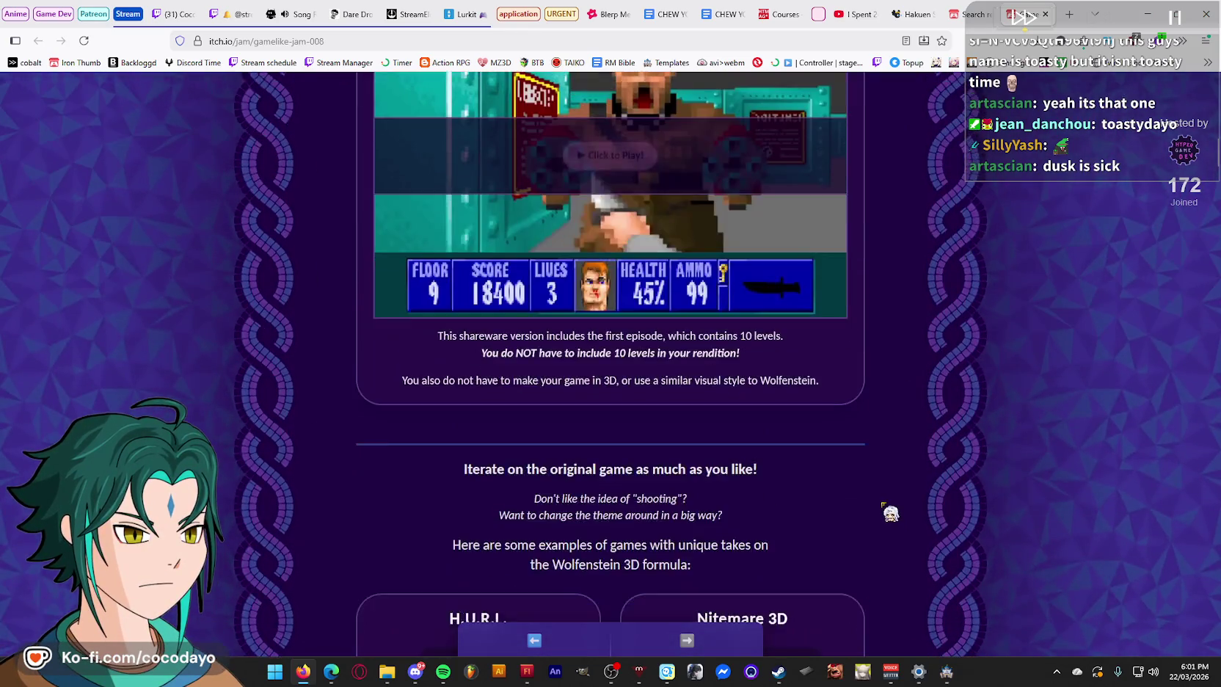
scroll(890, 513, down, 20)
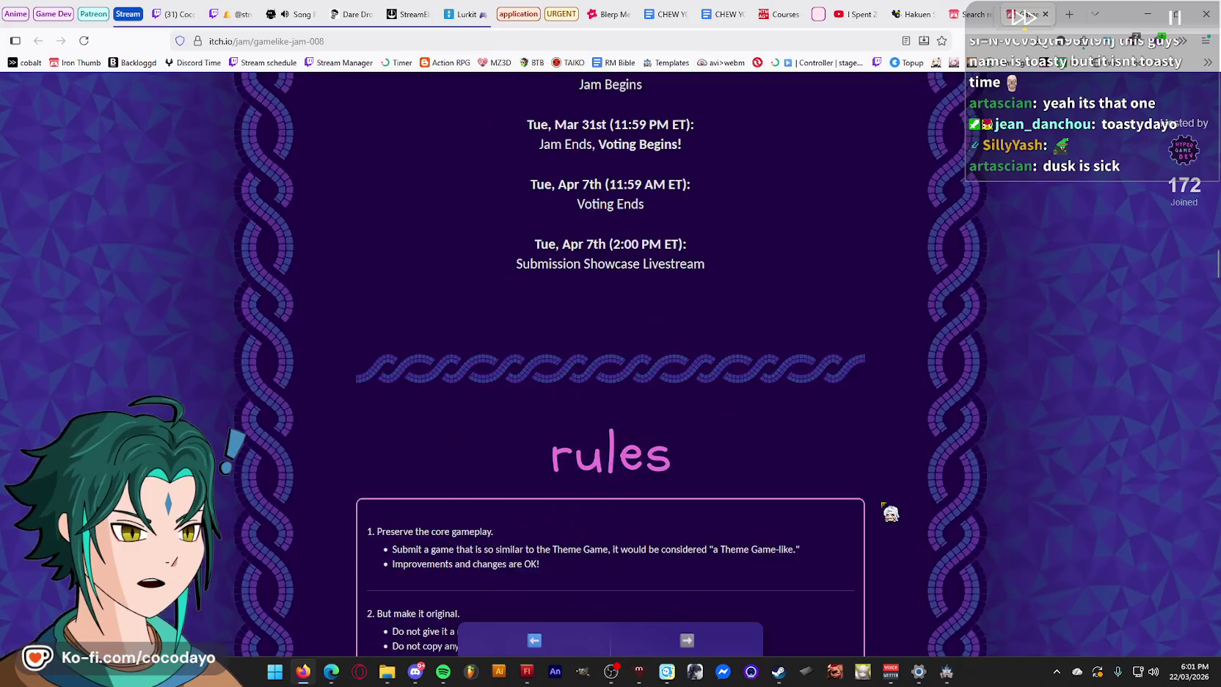
scroll(890, 513, down, 10)
scroll(889, 513, up, 6)
scroll(890, 529, up, 15)
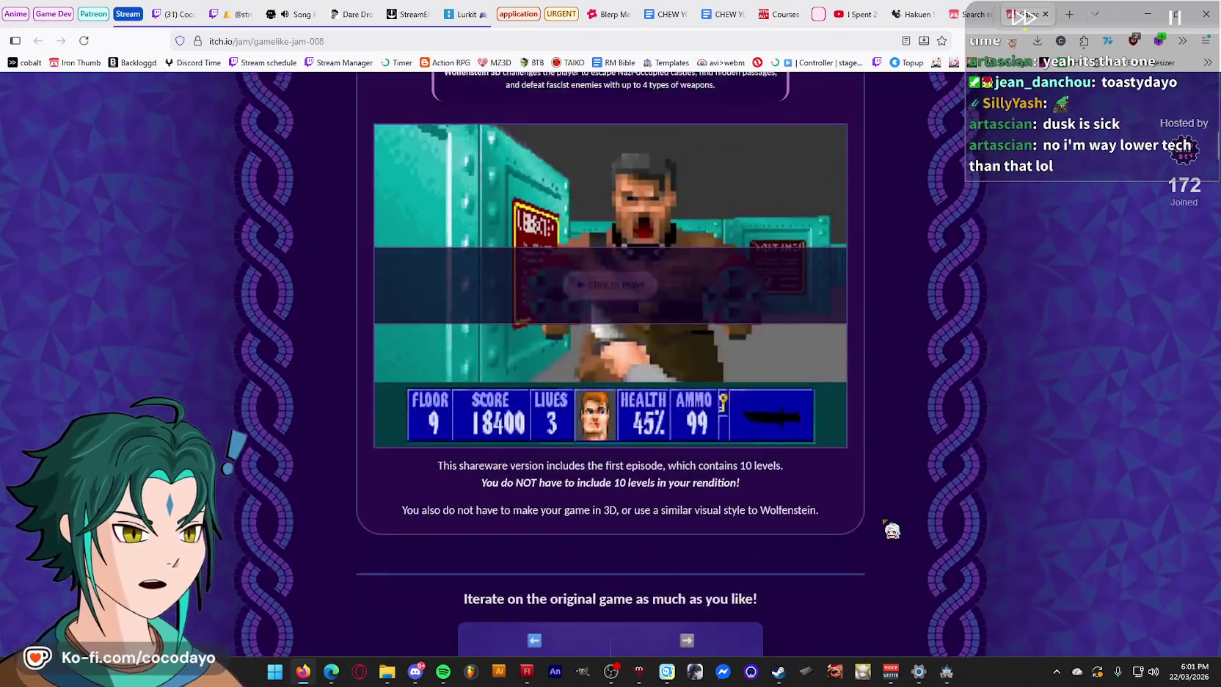
scroll(892, 530, up, 10)
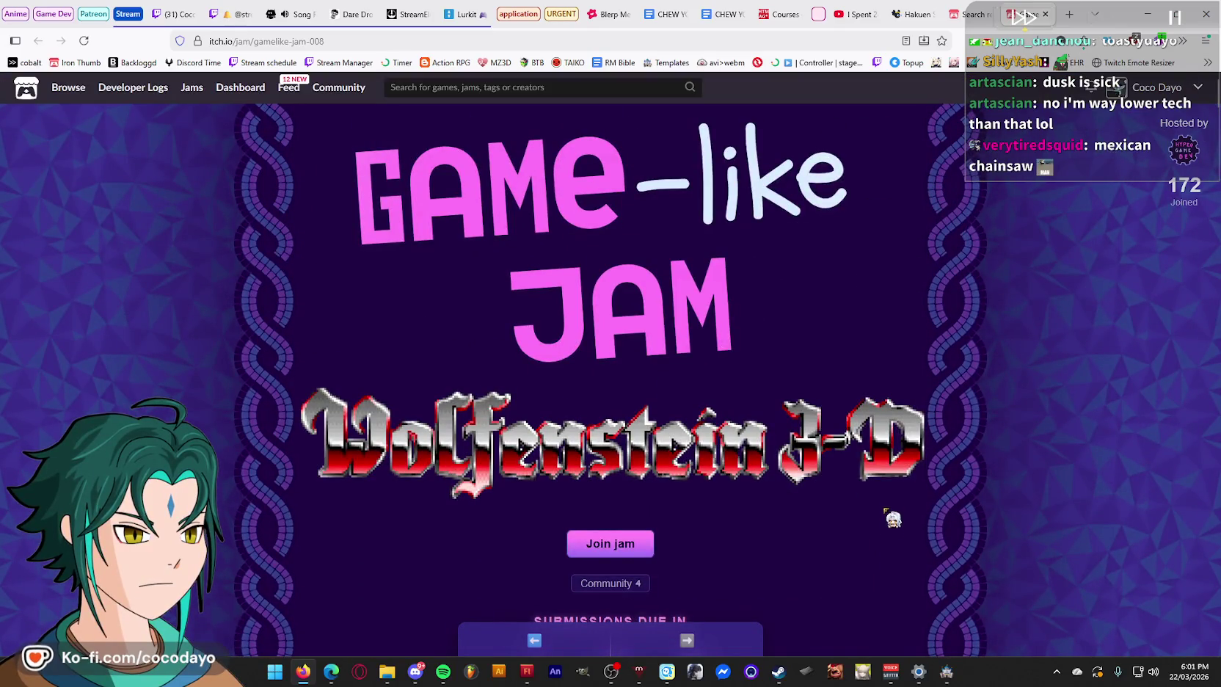
scroll(893, 528, down, 15)
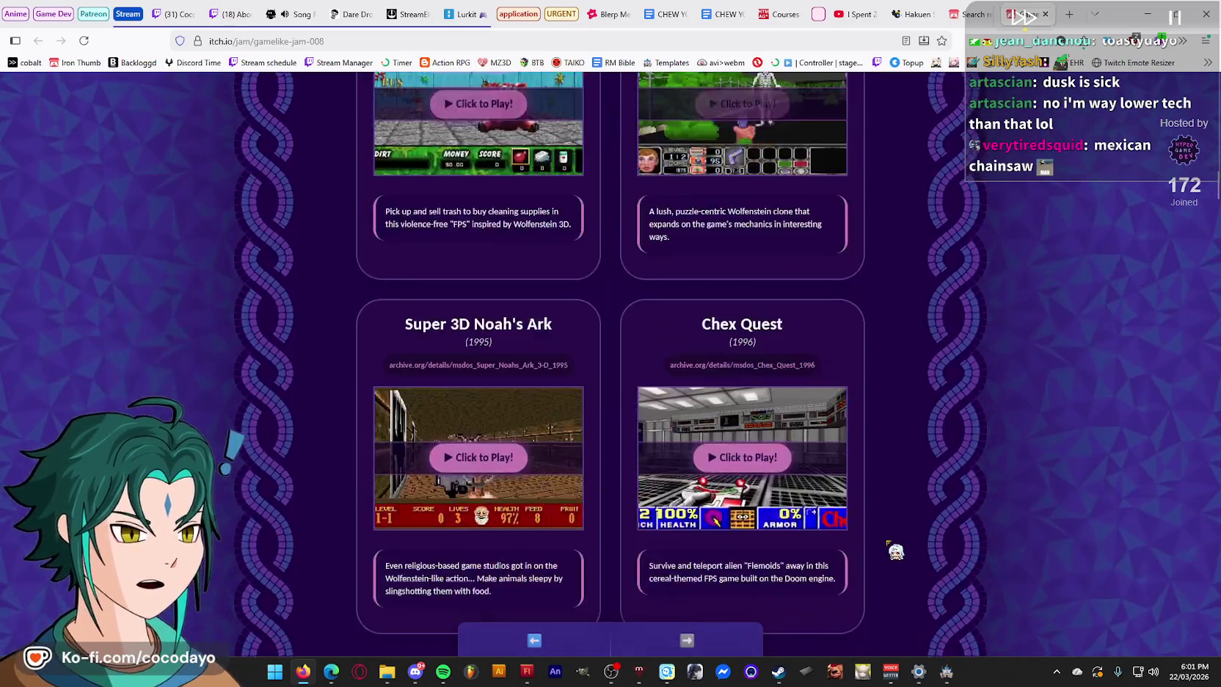
scroll(895, 550, down, 10)
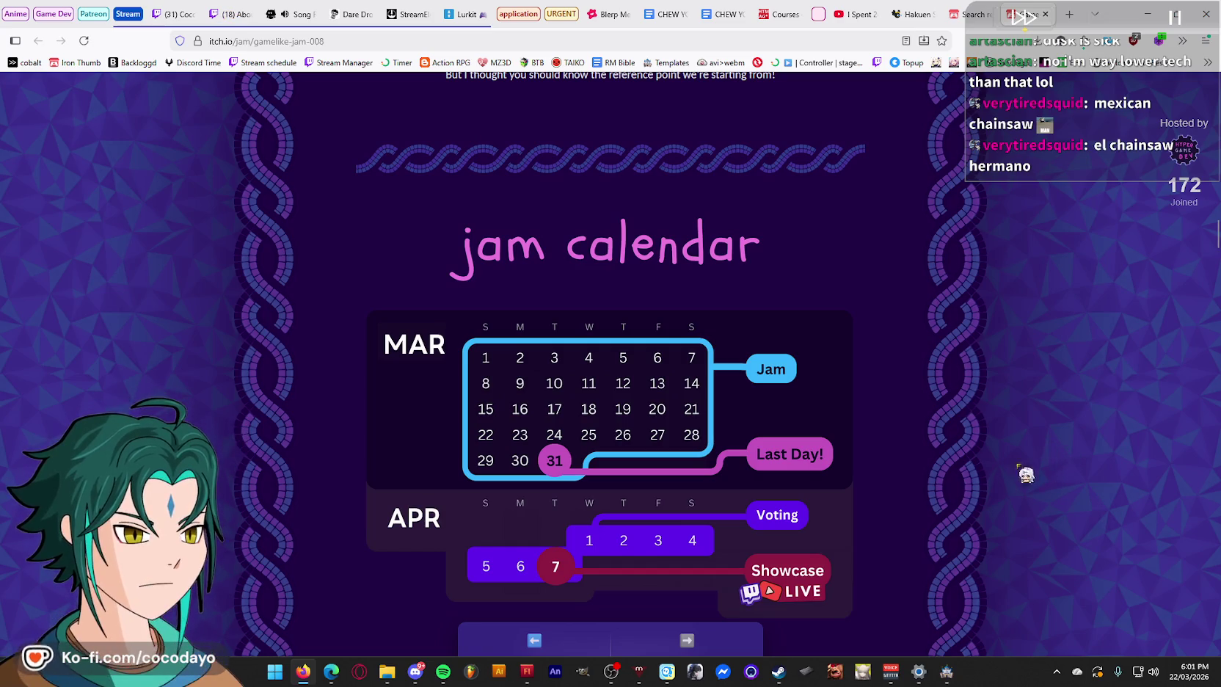
scroll(939, 475, up, 10)
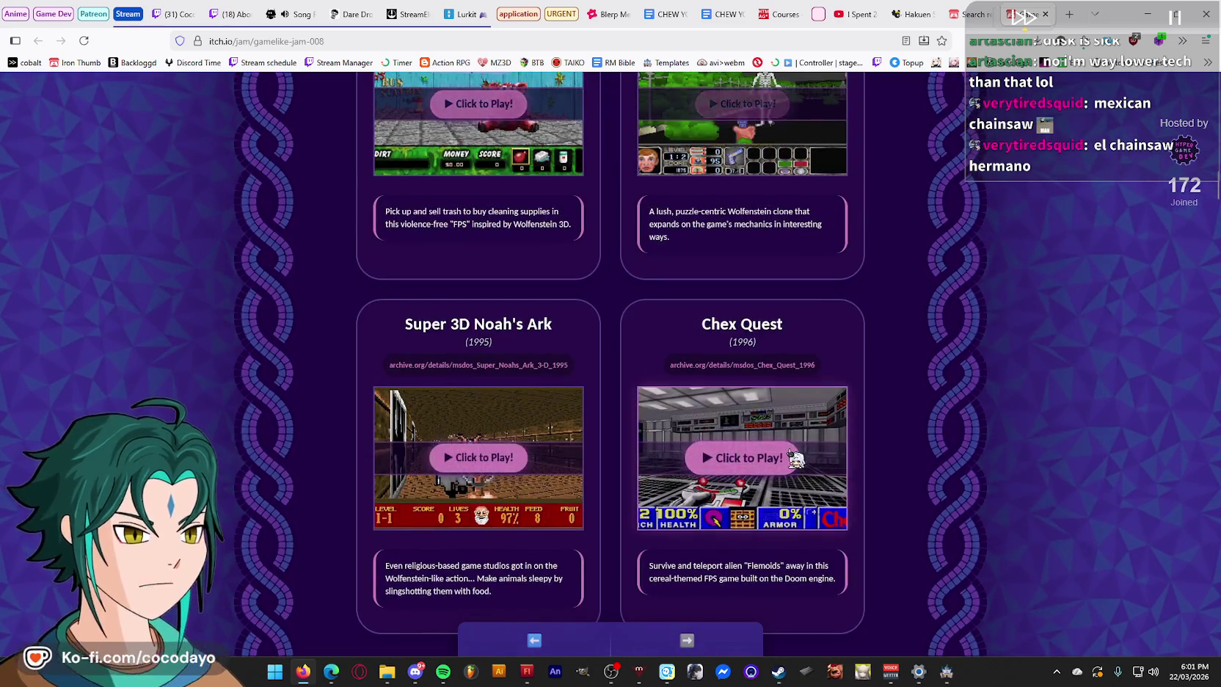
scroll(951, 425, up, 3)
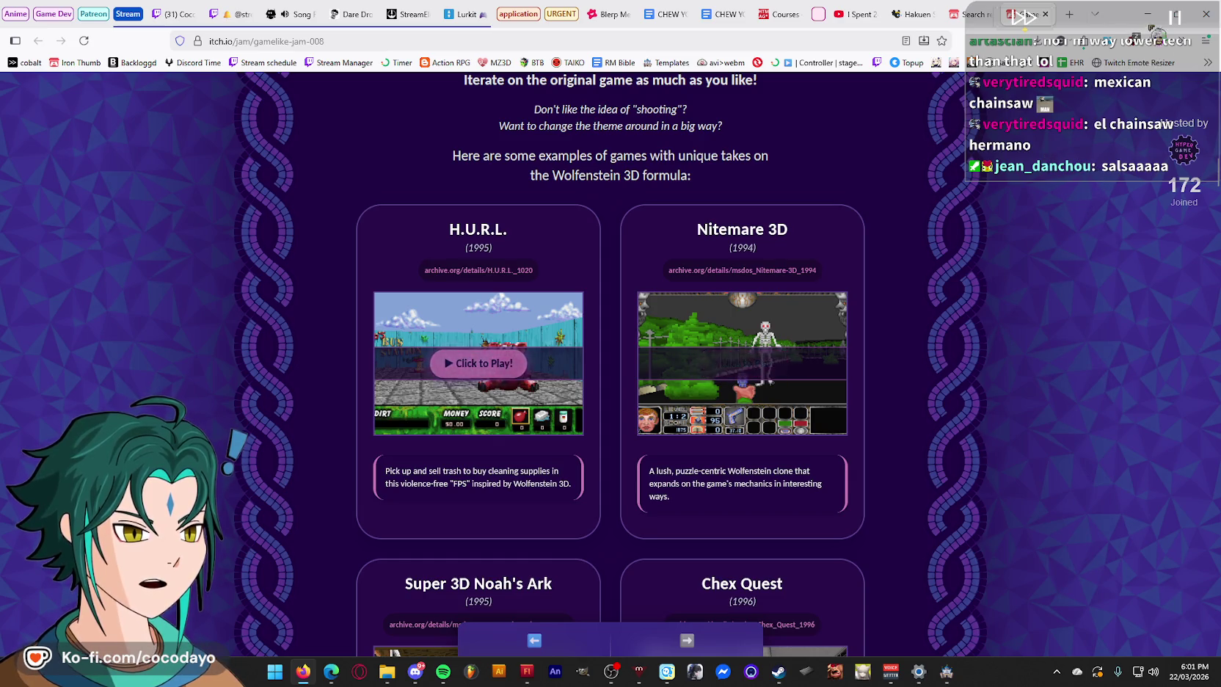
click(1147, 14)
mouse_move(411, 513)
mouse_down()
mouse_move(400, 514)
mouse_move(440, 514)
mouse_move(382, 520)
mouse_move(477, 520)
mouse_move(414, 520)
mouse_up()
- Select frames 175, 180 and 200 on the layer and play the animation
click(386, 562)
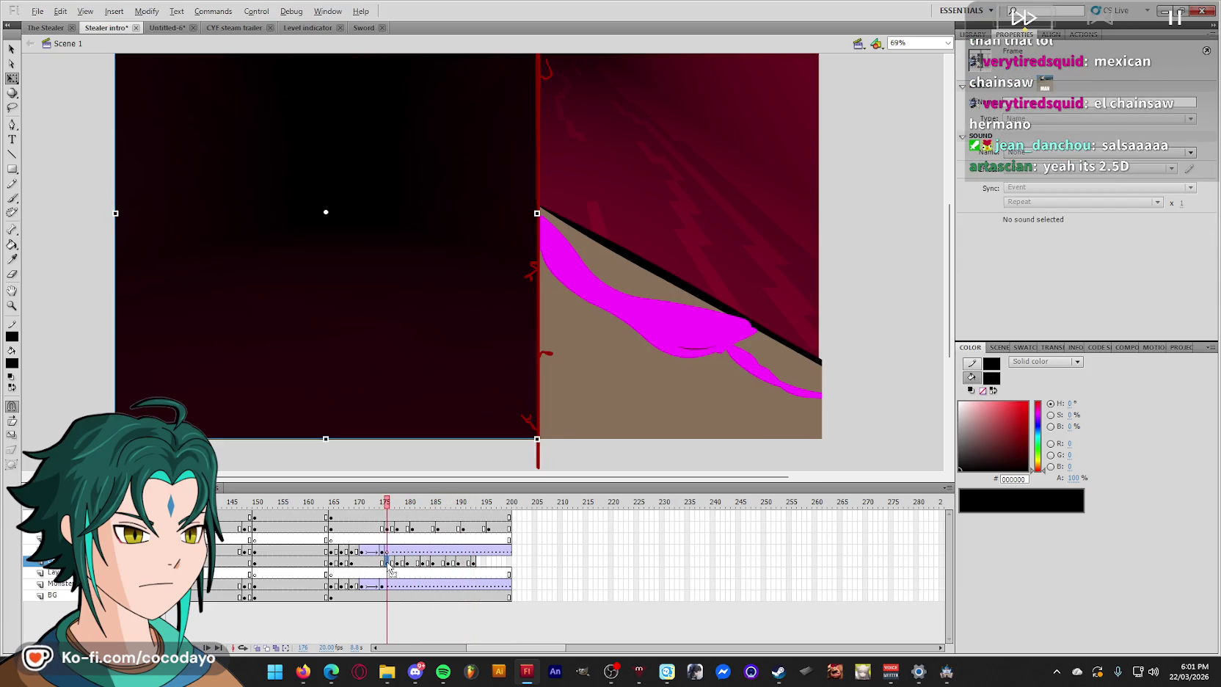
click(405, 563)
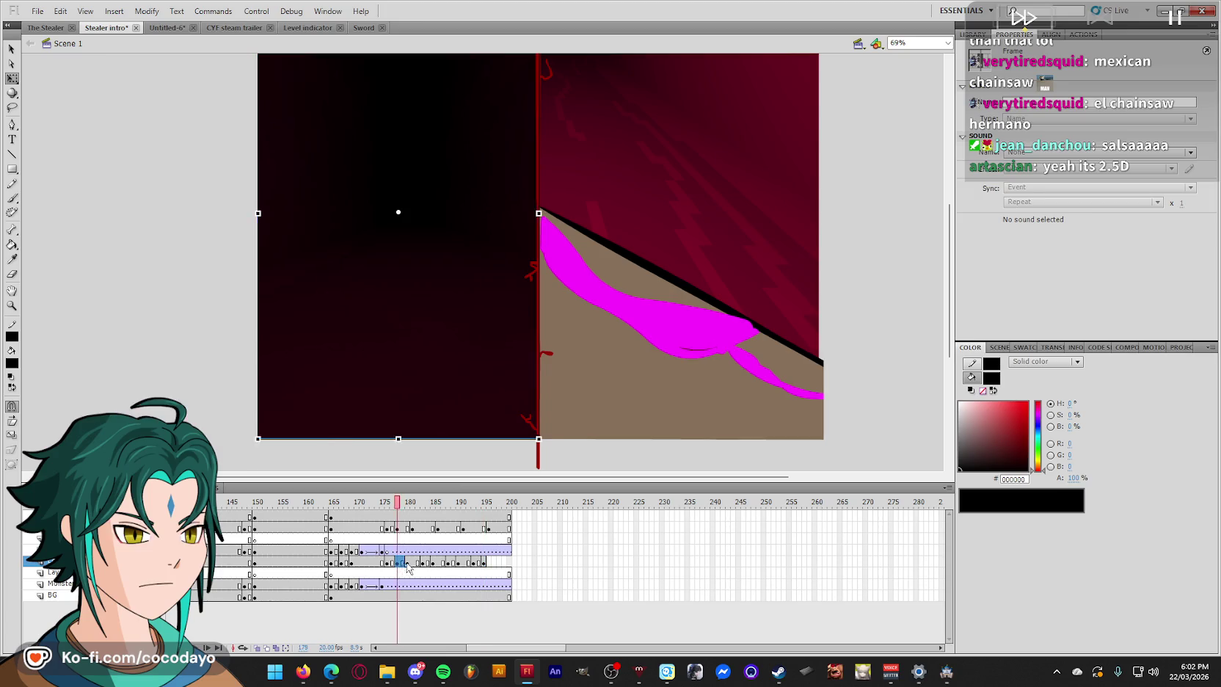
click(508, 563)
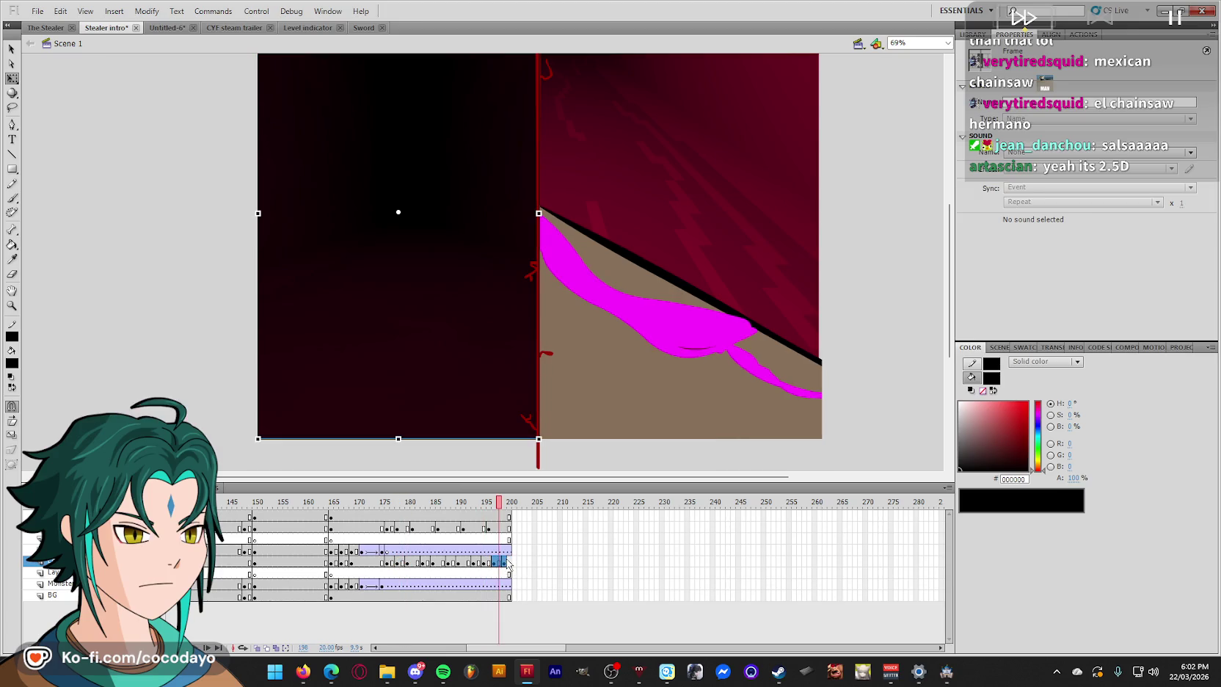
key(Return)
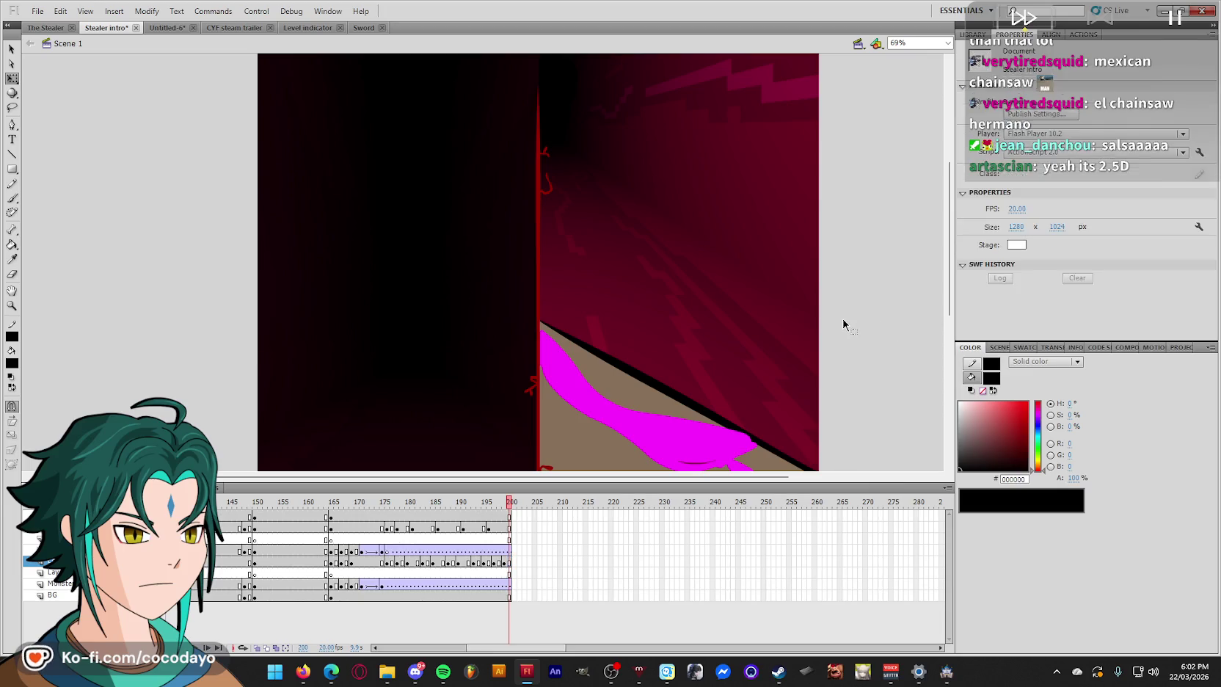
scroll(842, 329, down, 2)
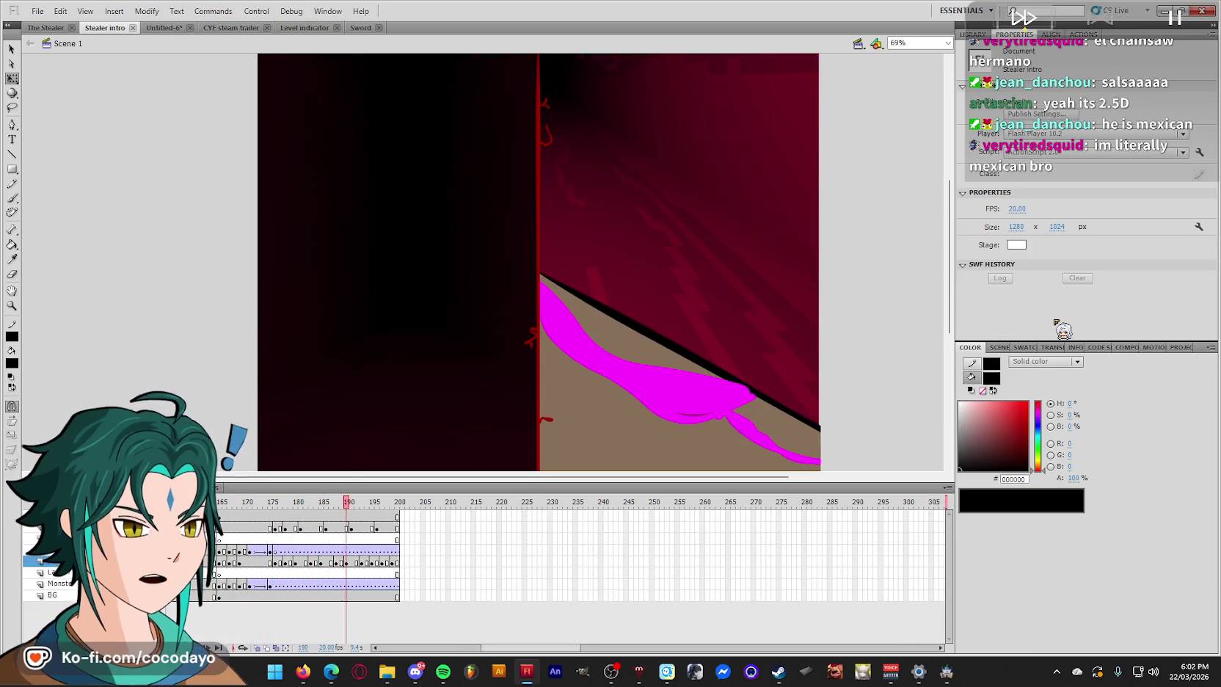
- Scrub the intro from frame 82 to 117 and play from there
drag(518, 647, 408, 647)
click(580, 502)
mouse_move(589, 511)
mouse_down()
mouse_move(772, 501)
mouse_move(753, 502)
mouse_up()
key(Return)
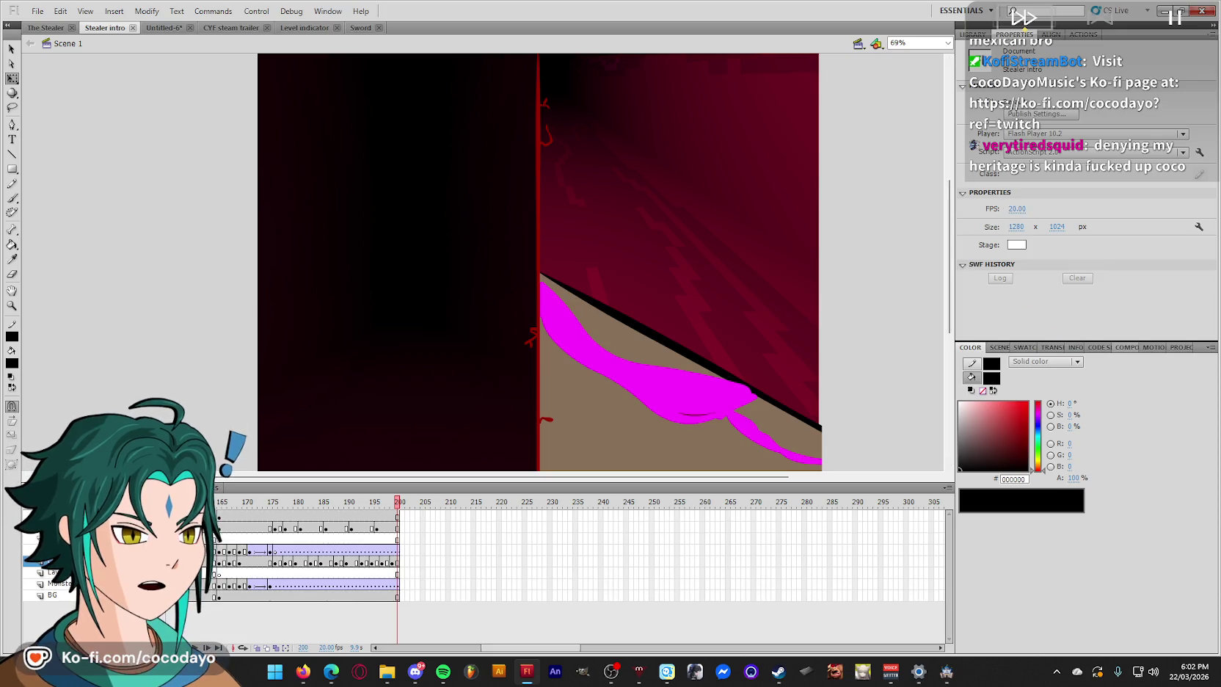
- Switch back to the itch.io jam page and scroll its example games
key(alt+Tab)
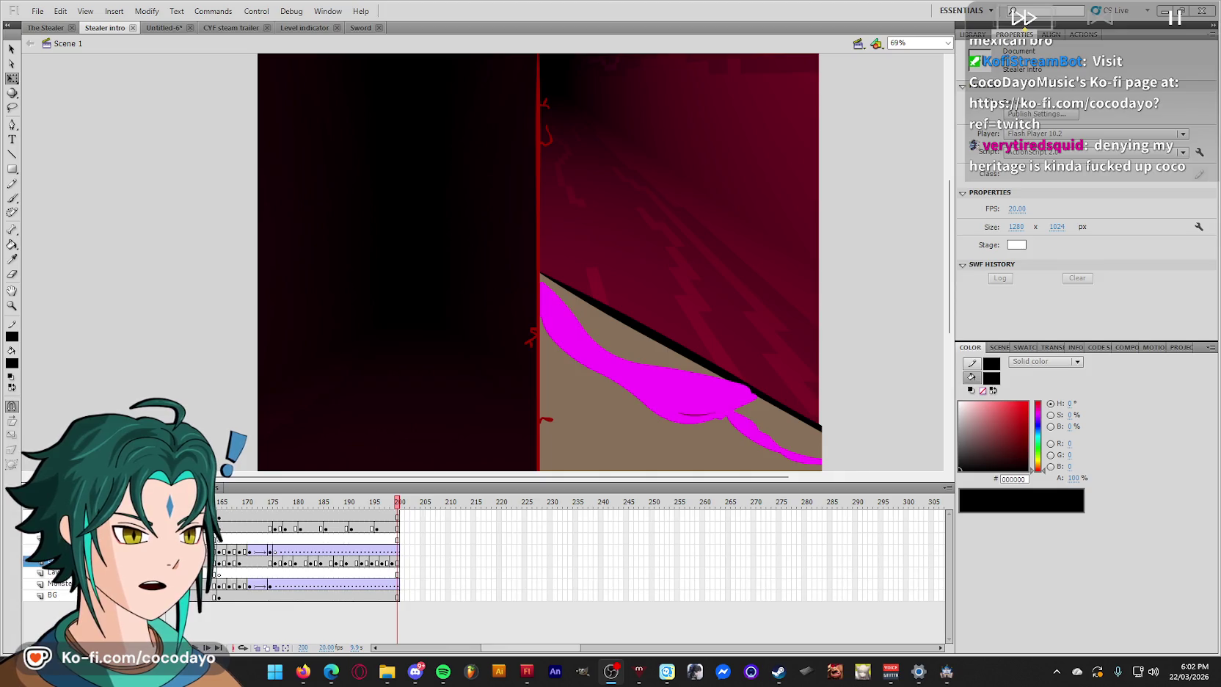
key(alt+Tab)
scroll(1002, 444, down, 2)
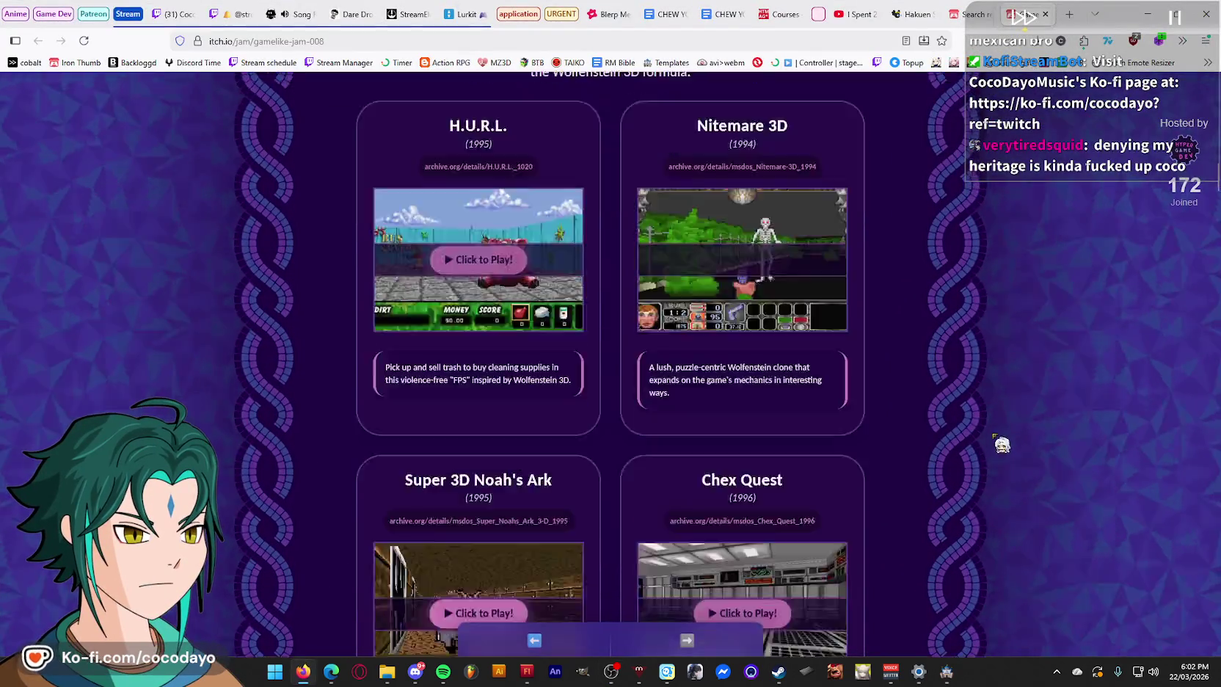
- Scroll through the jam calendar on the itch.io page
scroll(1002, 444, down, 4)
scroll(984, 437, down, 10)
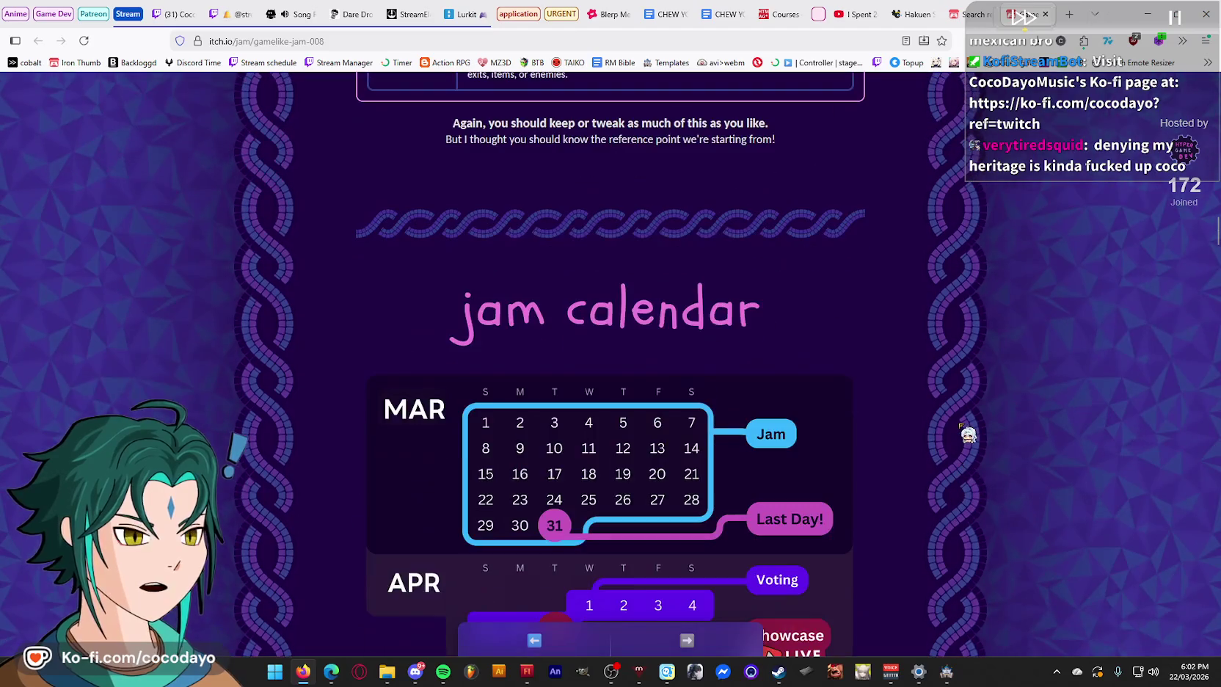
scroll(960, 425, down, 4)
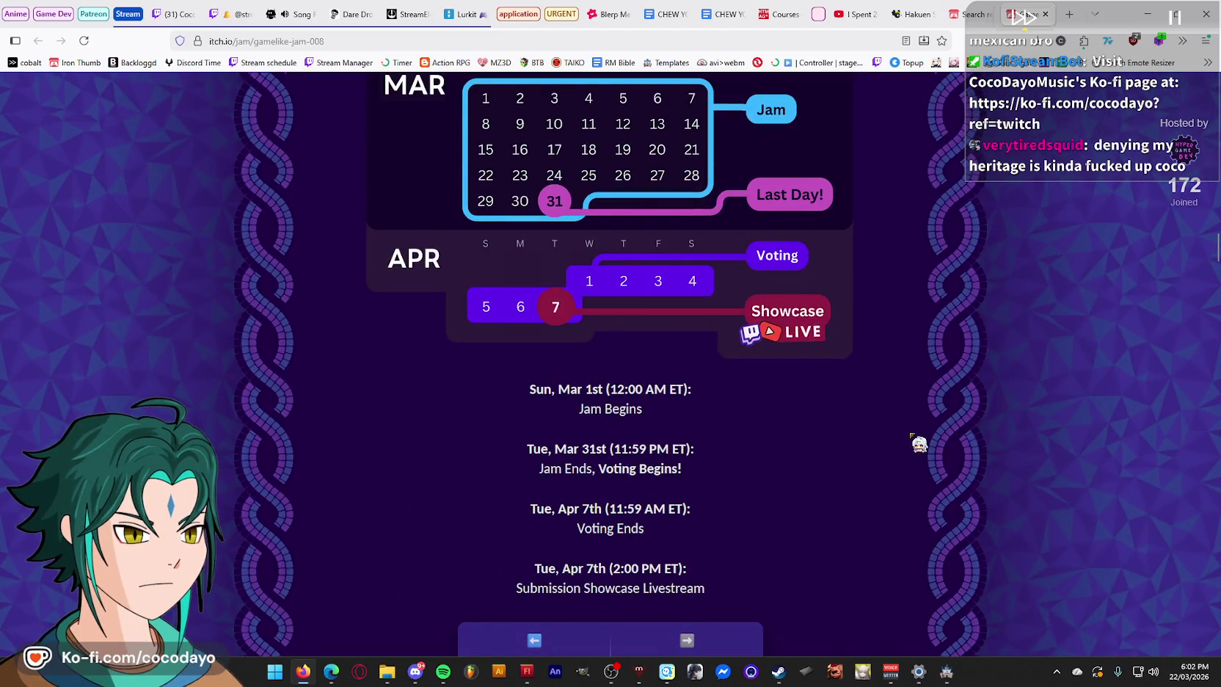
scroll(919, 443, up, 15)
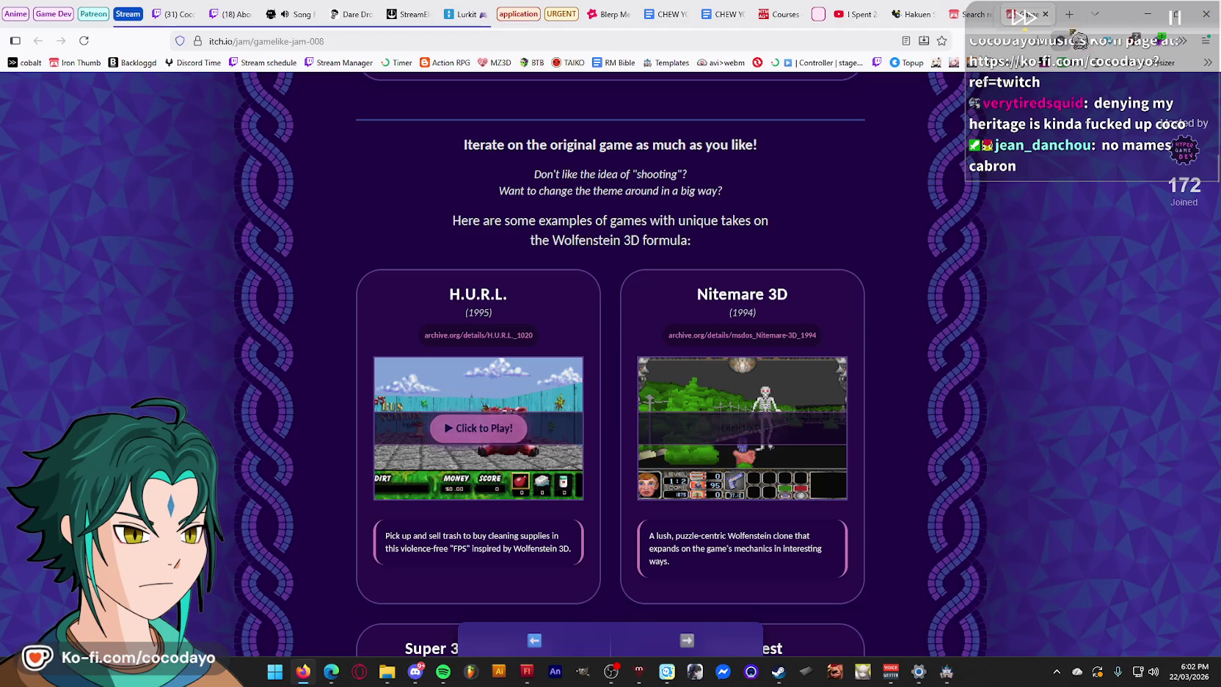
- Search 'easy fps editor' in a new tab and open the Easy FPS Editor CE v1.10.5 page
click(1069, 14)
text(easy fps)
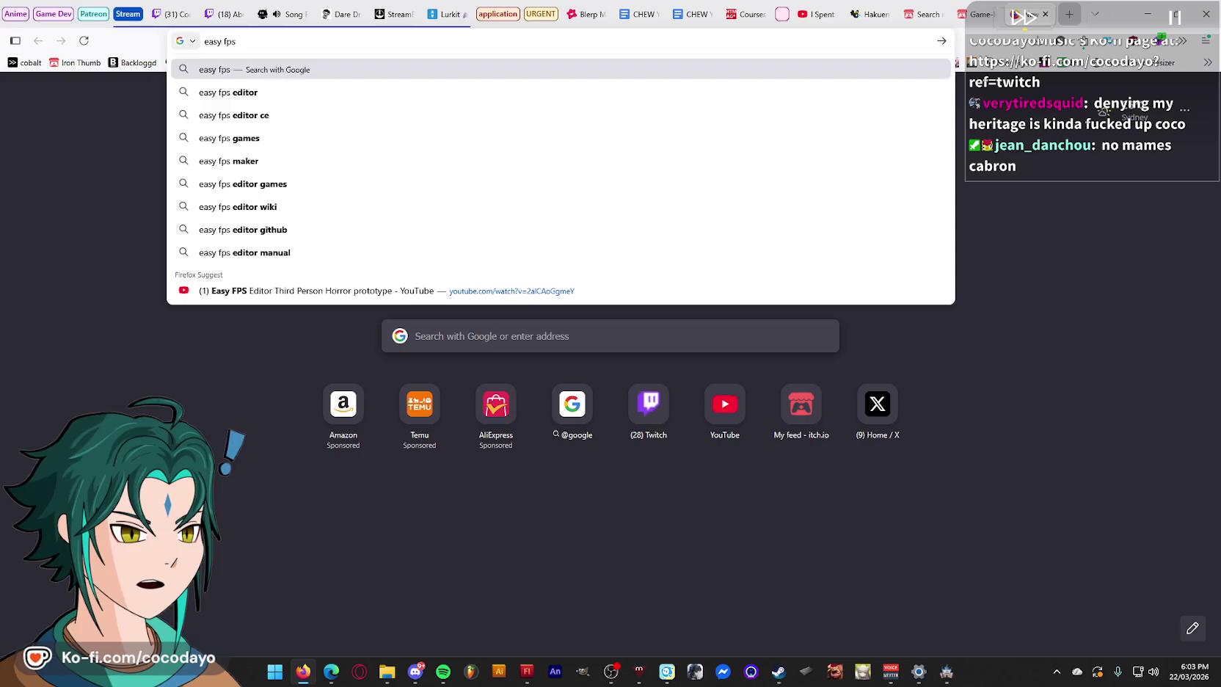
key(Down)
key(Return)
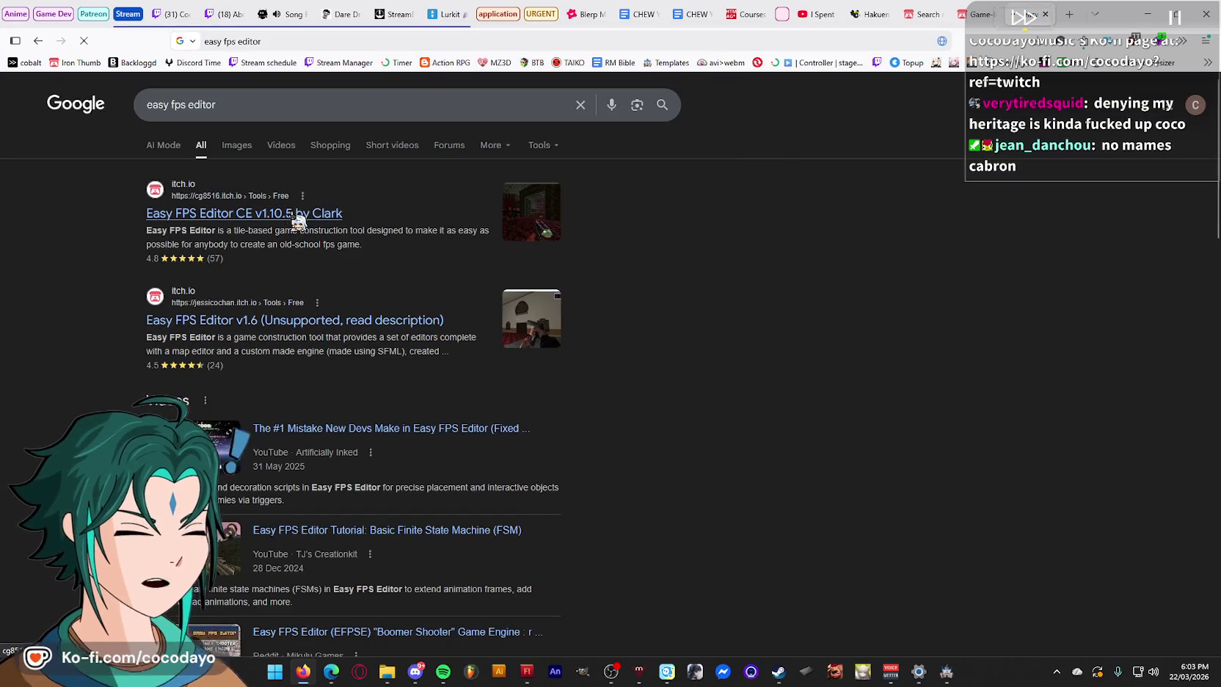
click(298, 215)
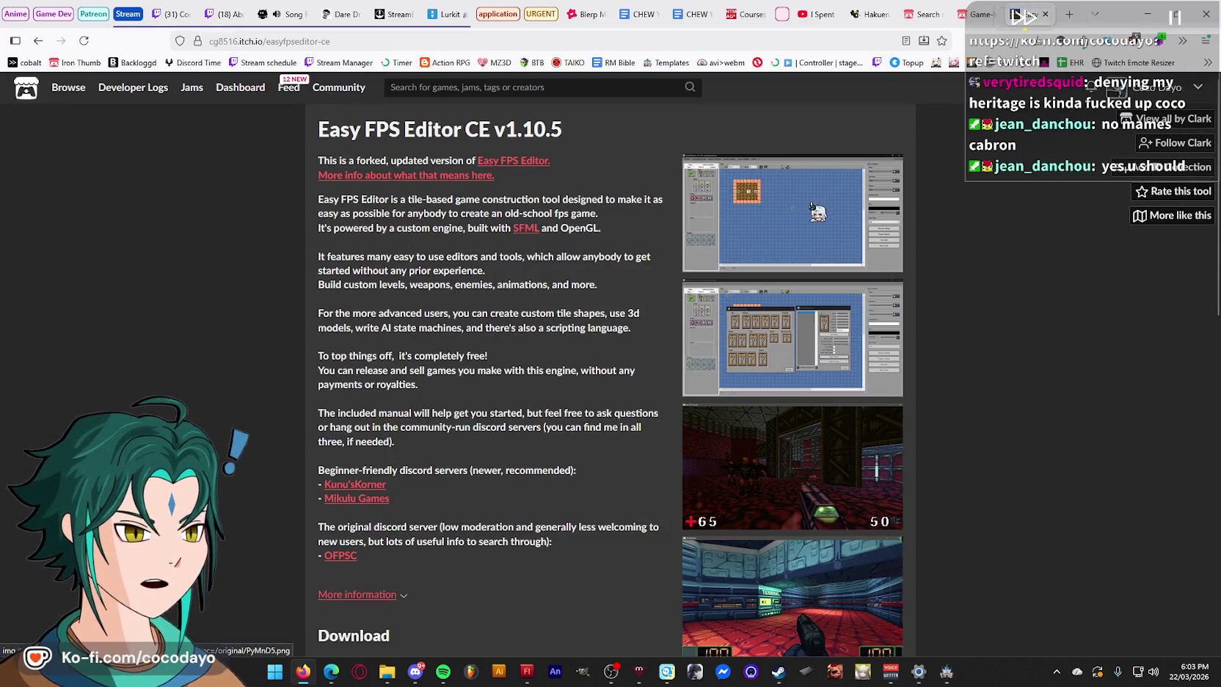
click(811, 206)
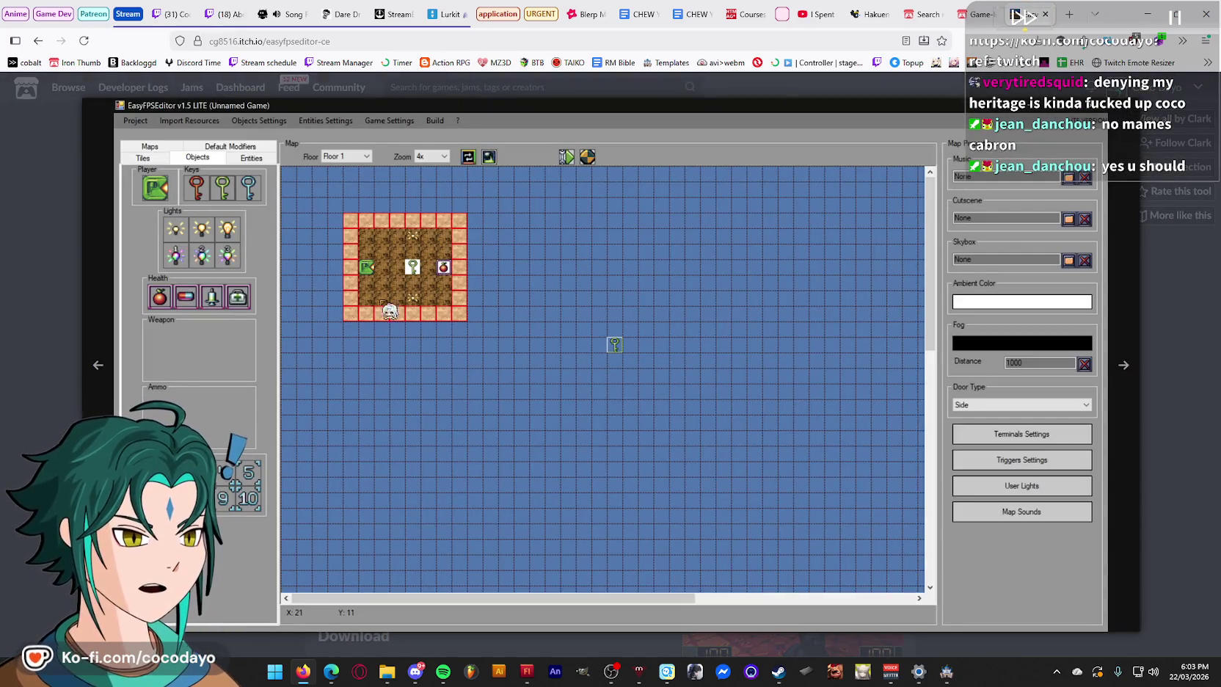
click(1122, 367)
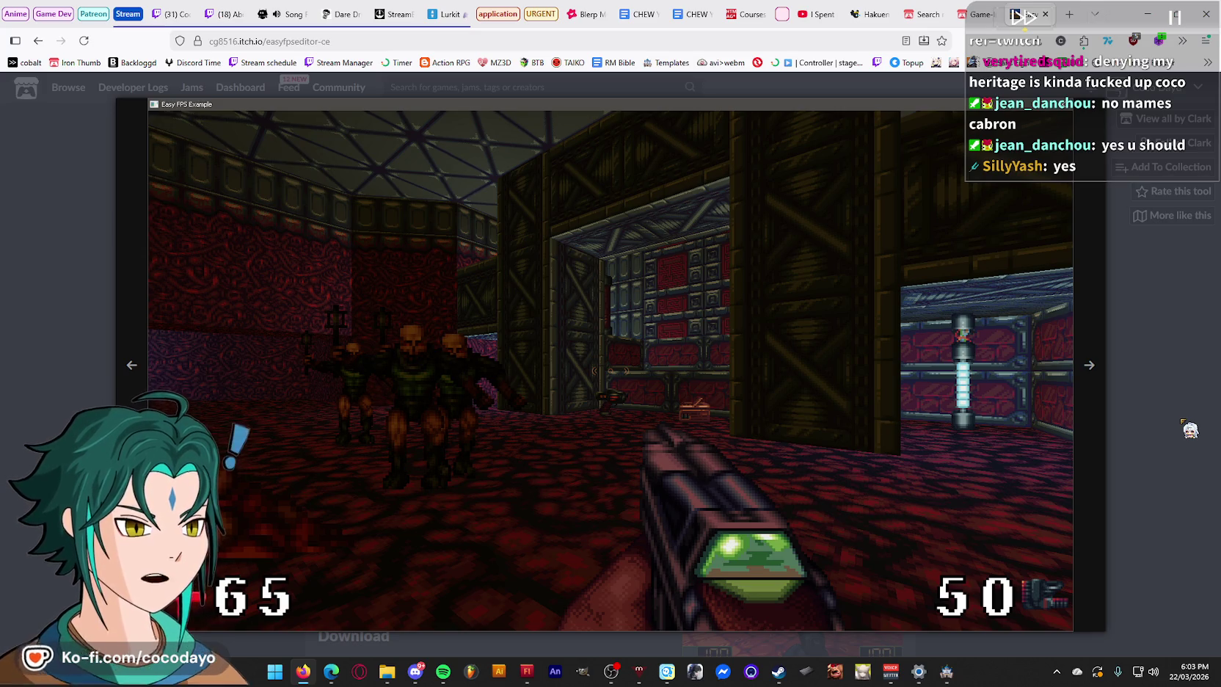
click(1083, 376)
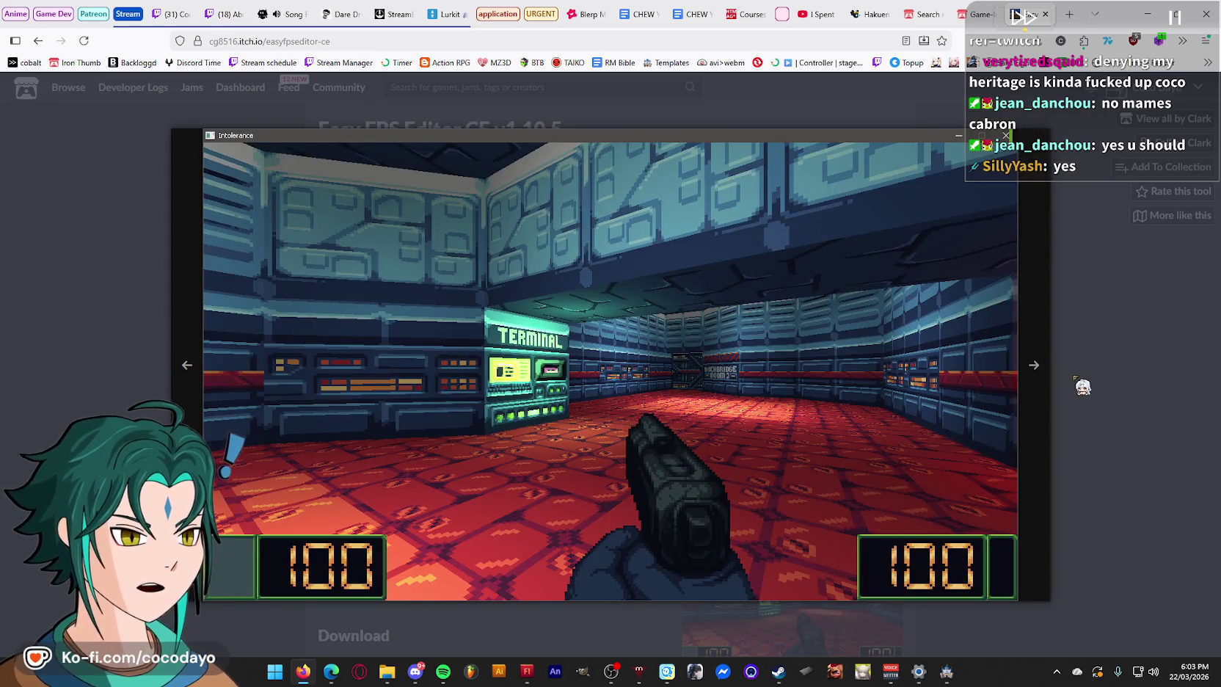
click(1034, 369)
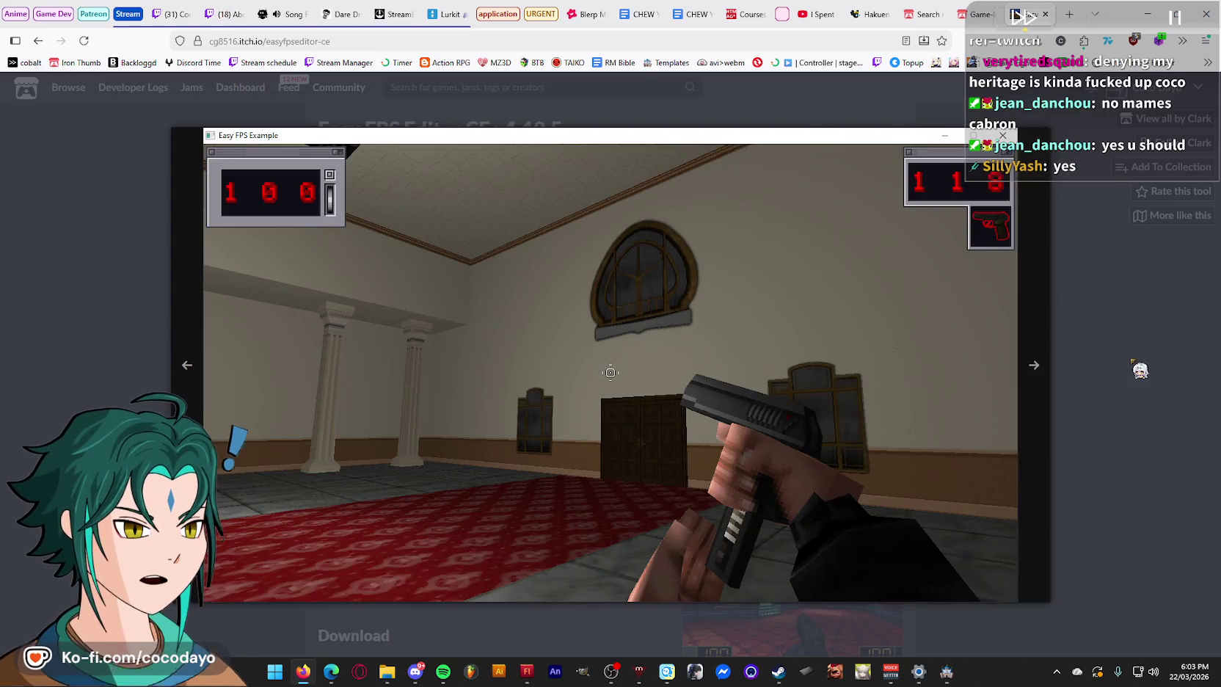
key(Escape)
click(316, 41)
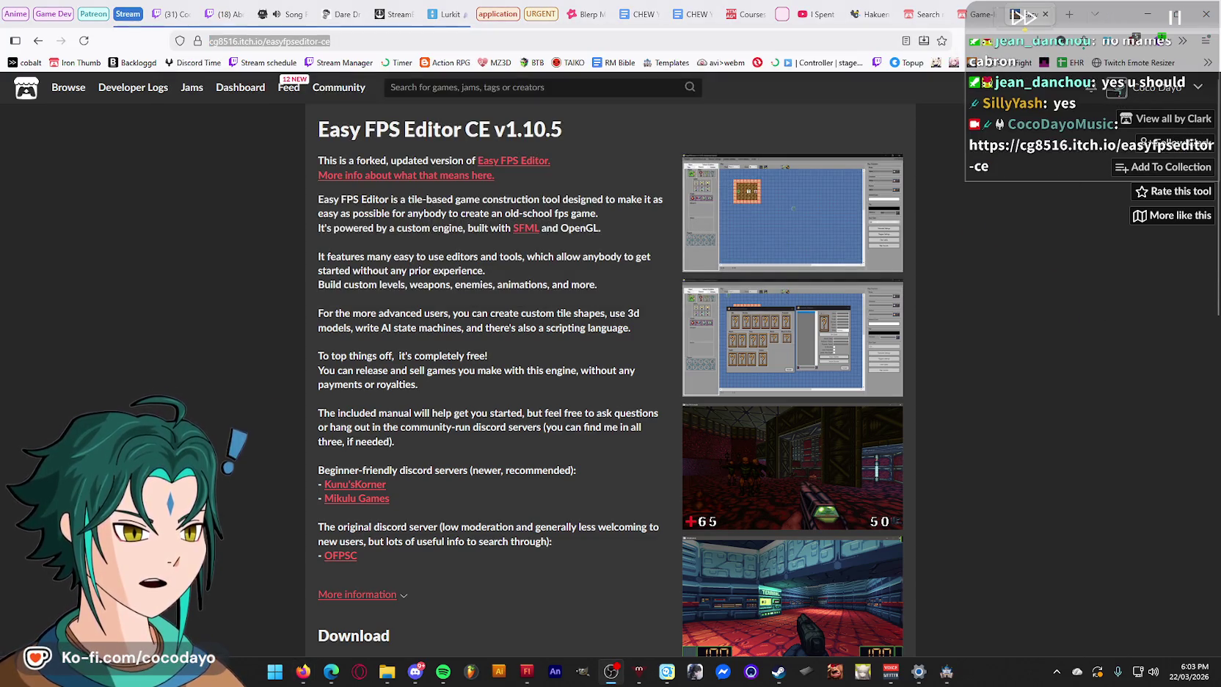
scroll(758, 418, down, 3)
scroll(570, 455, down, 5)
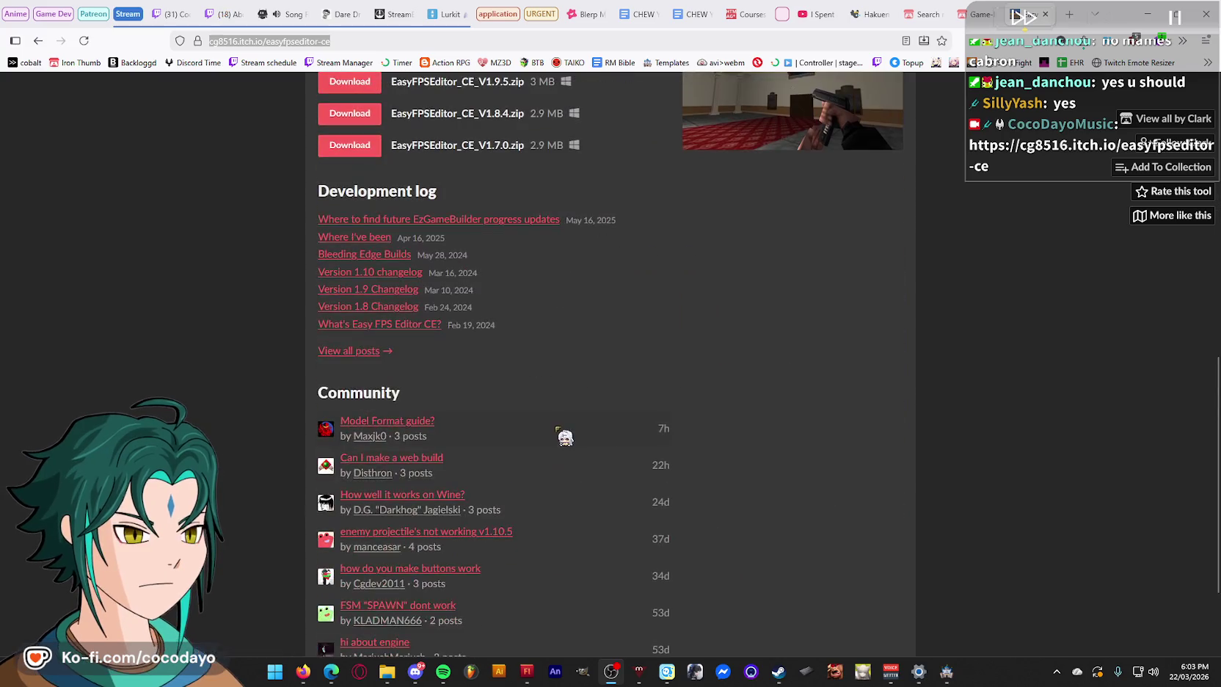
scroll(629, 458, up, 5)
click(849, 530)
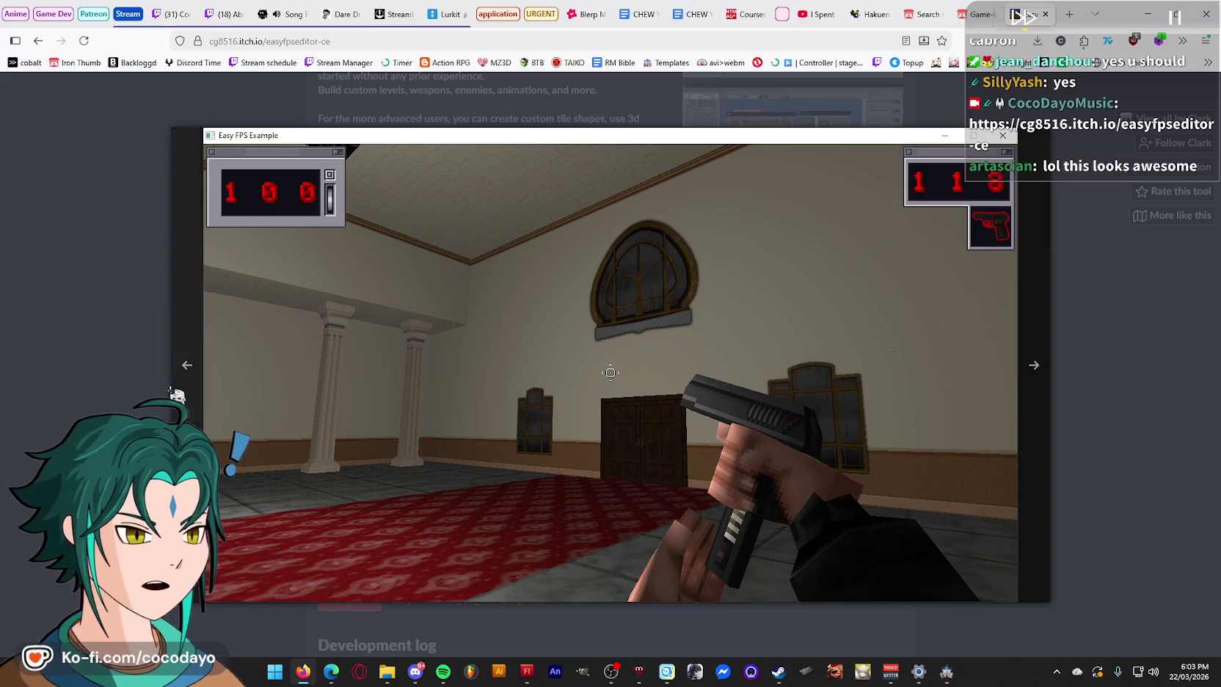
click(192, 367)
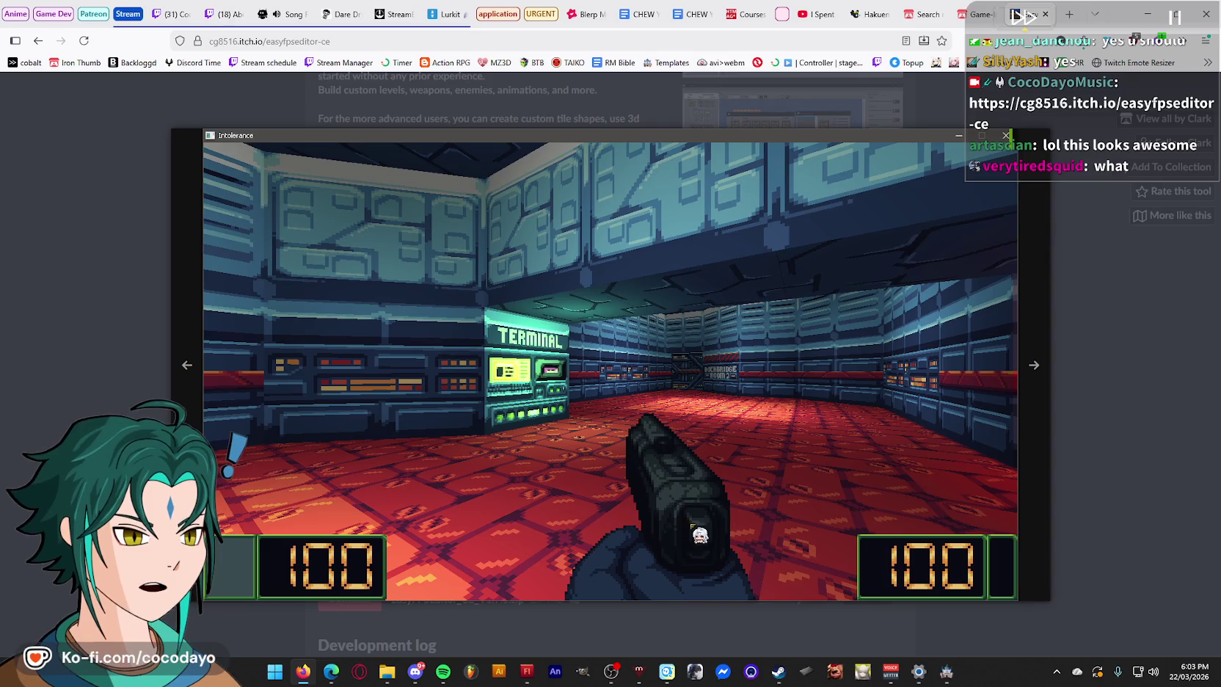
click(1035, 380)
click(1038, 378)
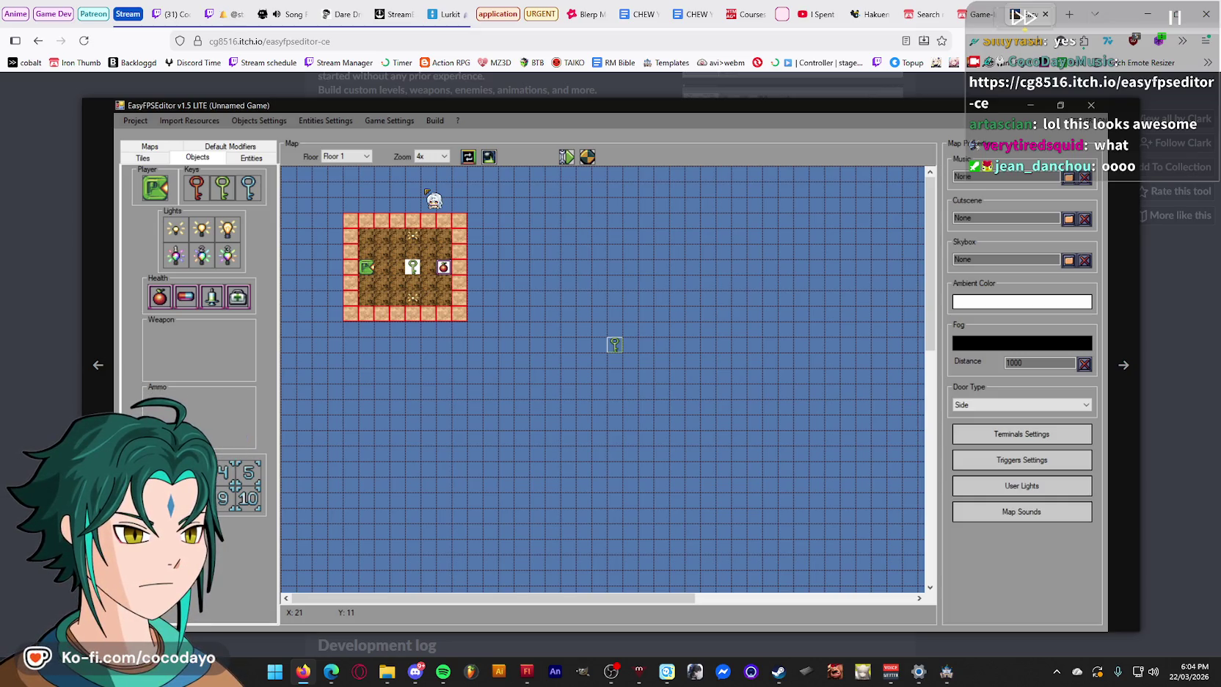
click(1168, 249)
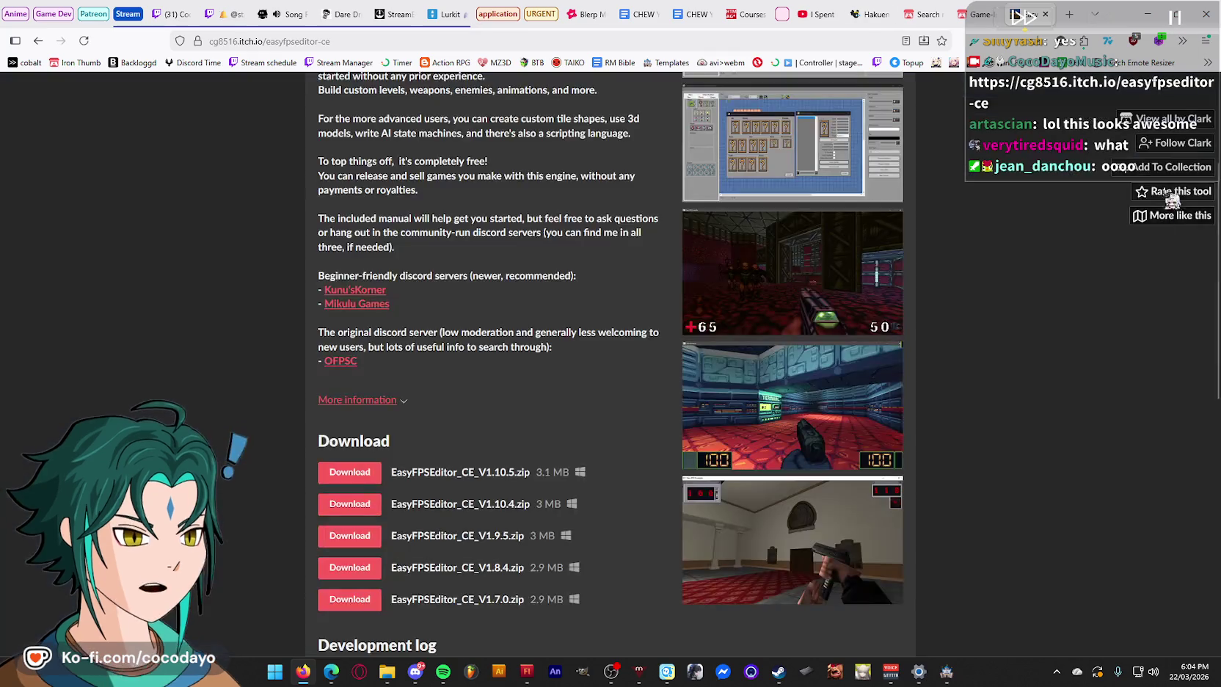
- Add the Easy FPS Editor CE tool to the Plugins (102) collection
click(1170, 168)
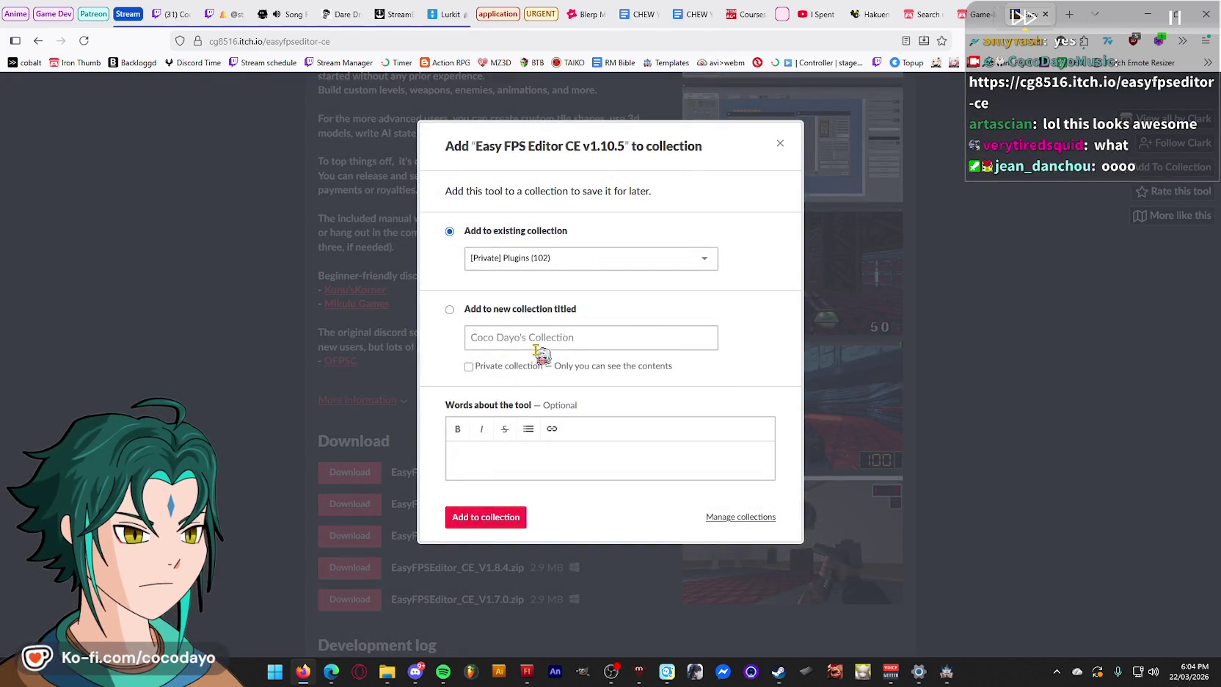
click(596, 256)
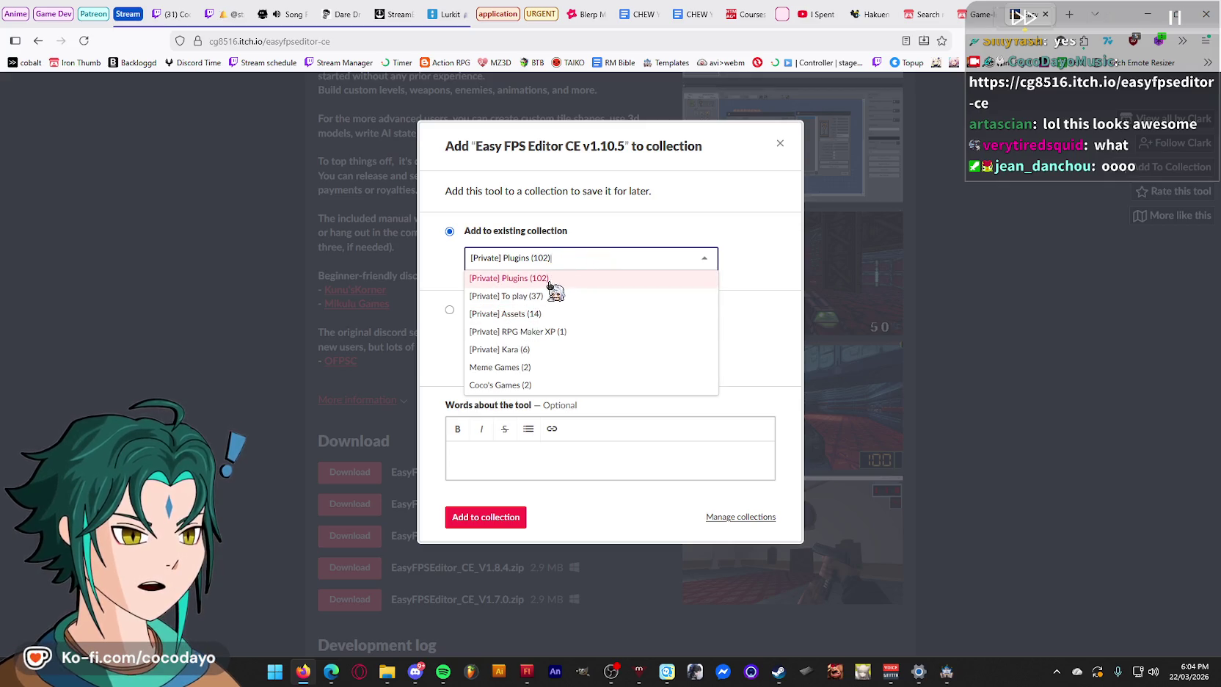
click(551, 283)
click(518, 517)
click(1055, 356)
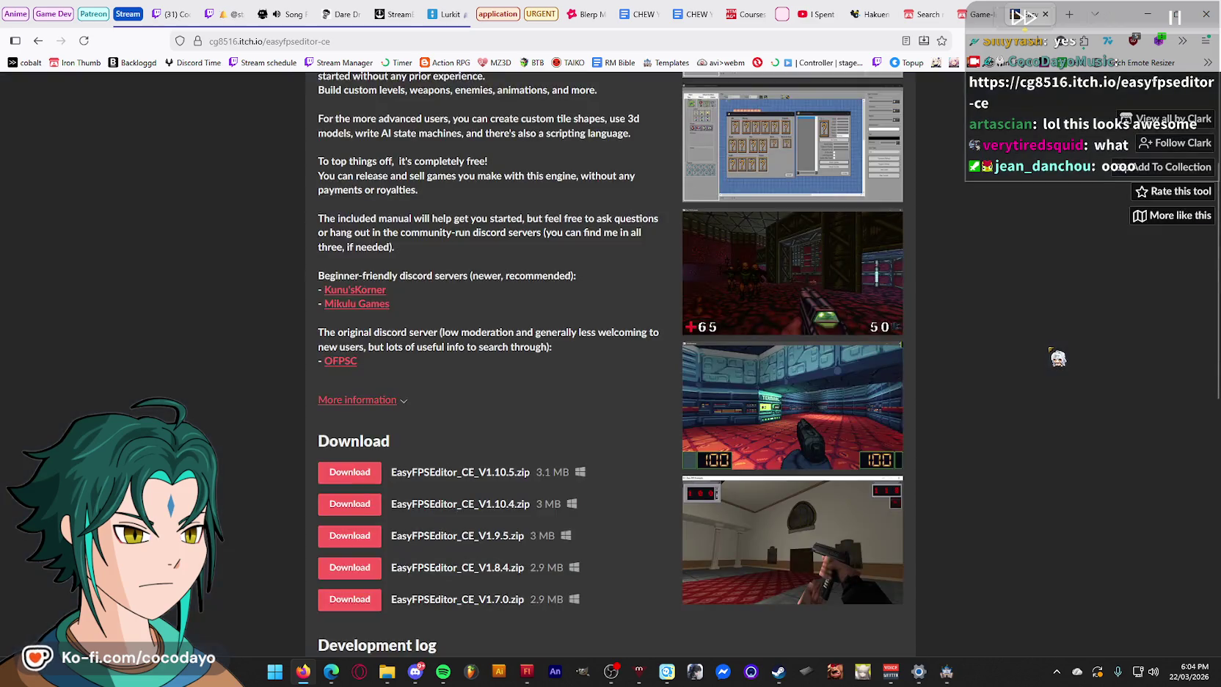
- Follow the tool's creator, look over the page, and minimize the browser to reveal Flash
click(1170, 147)
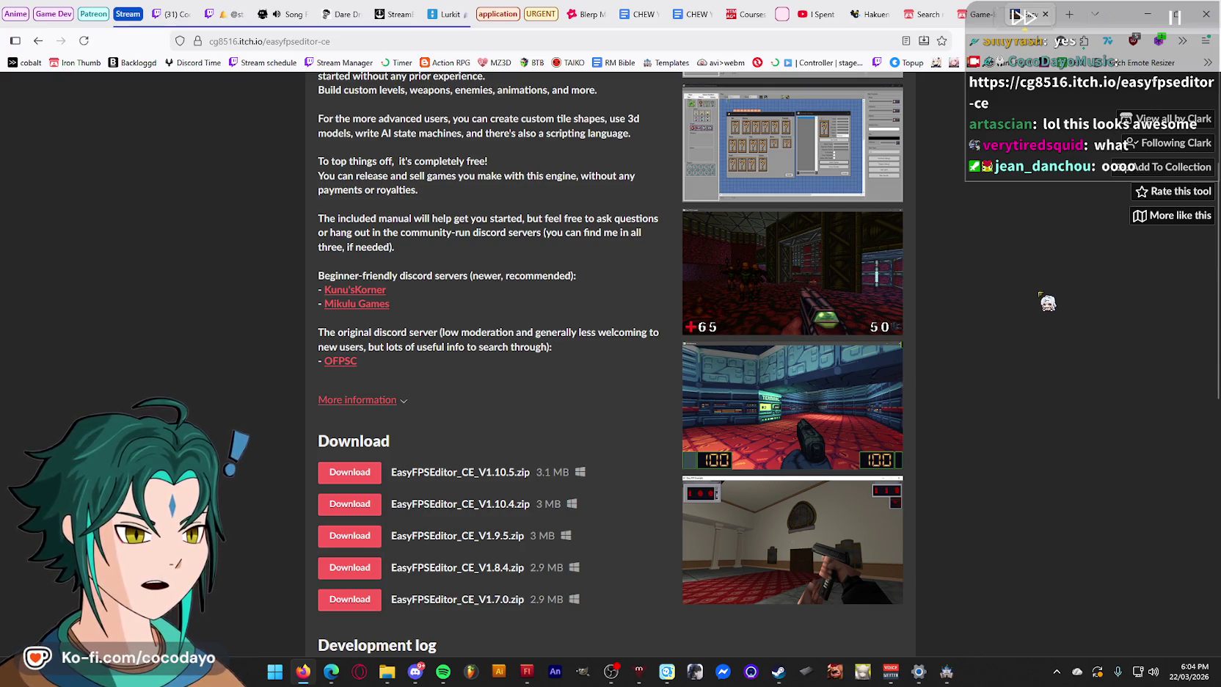
scroll(1048, 302, up, 3)
scroll(1048, 303, down, 5)
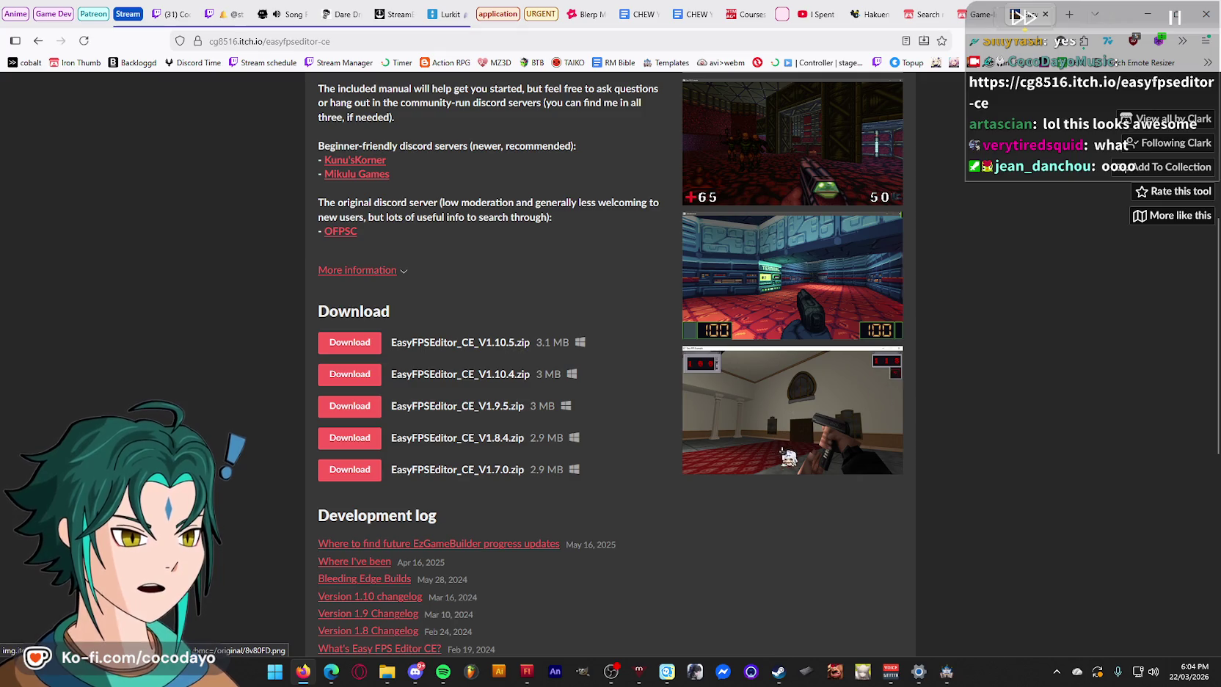
scroll(843, 352, up, 2)
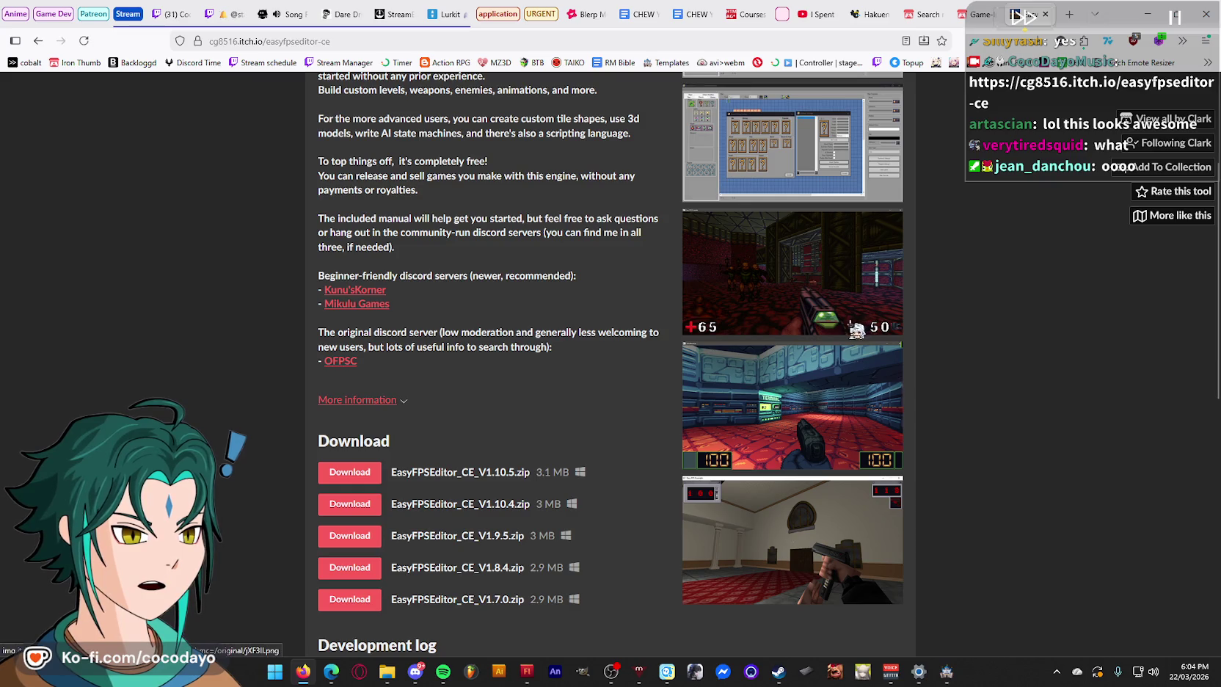
scroll(826, 310, up, 2)
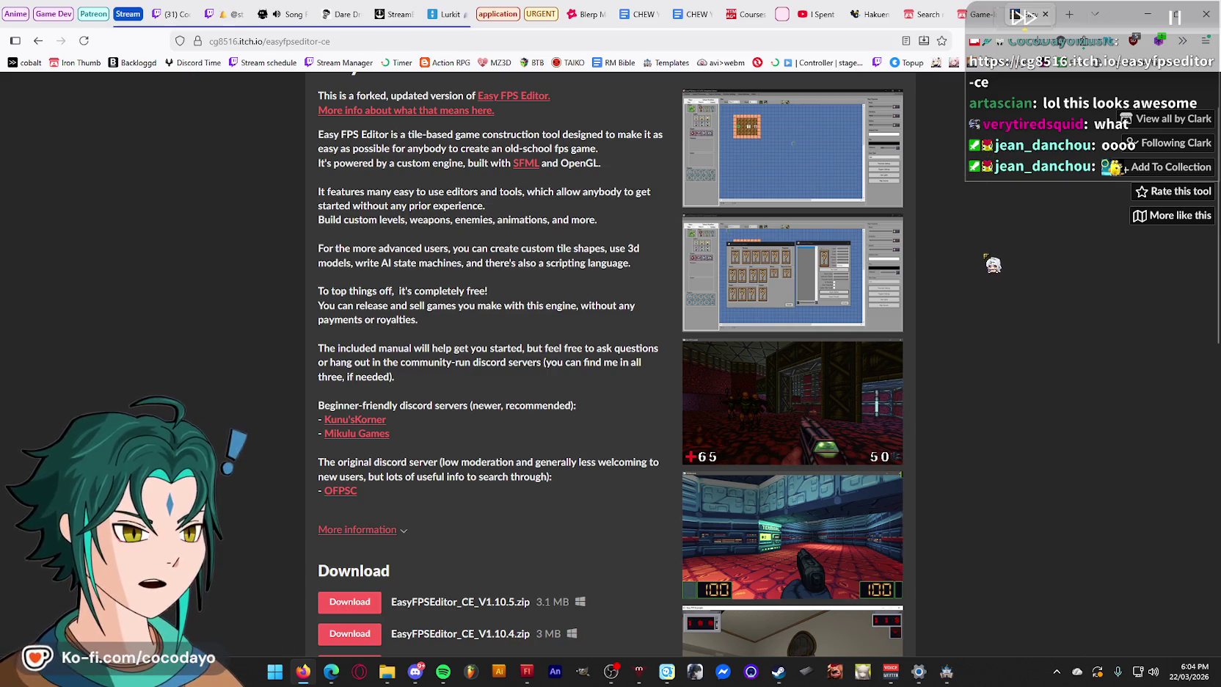
scroll(1031, 283, up, 2)
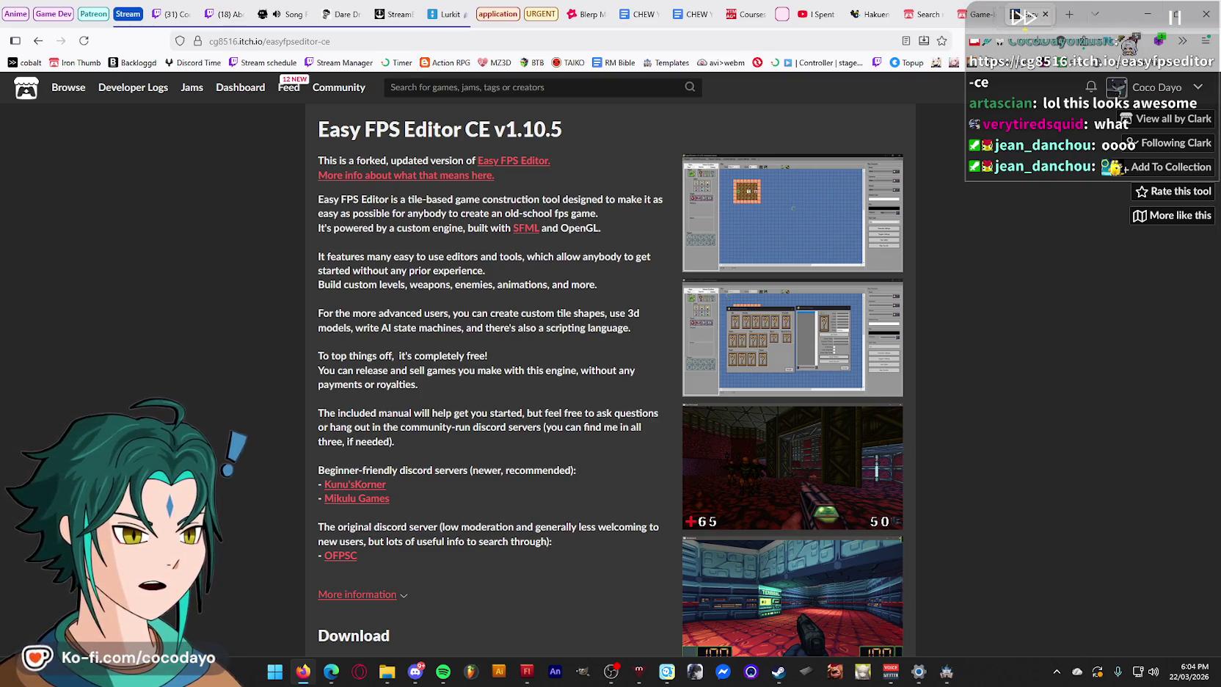
click(1146, 14)
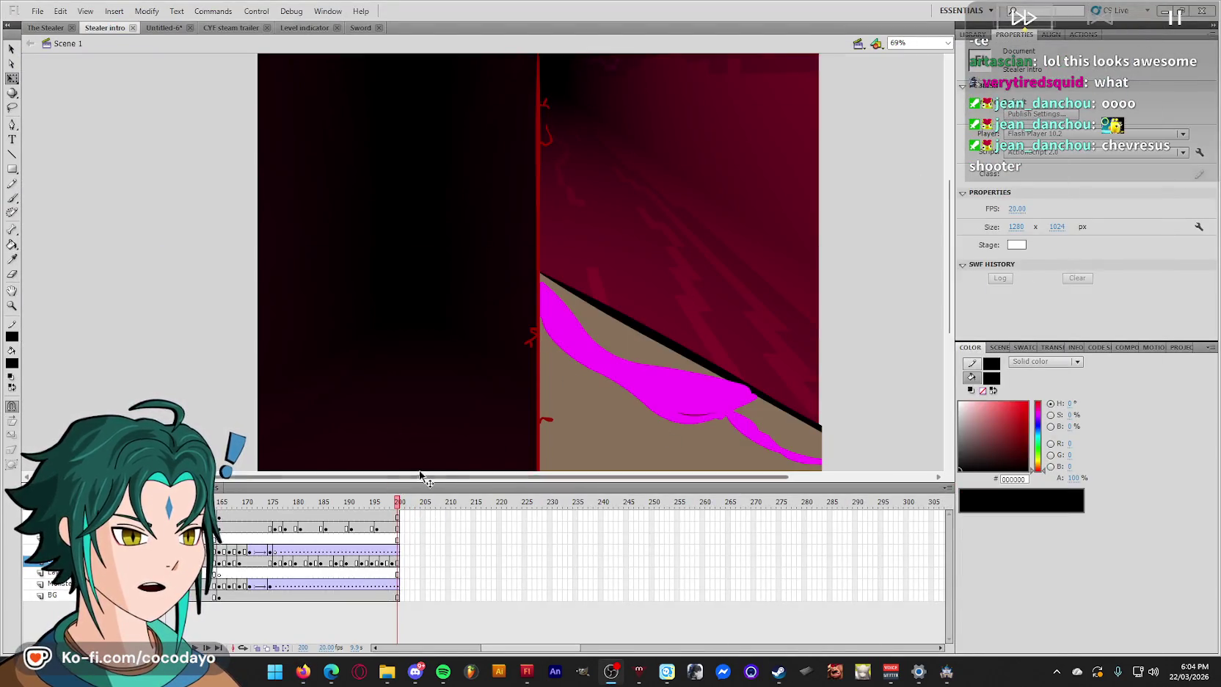
- Scrub the playhead along the Stealer intro timeline in Flash
click(766, 390)
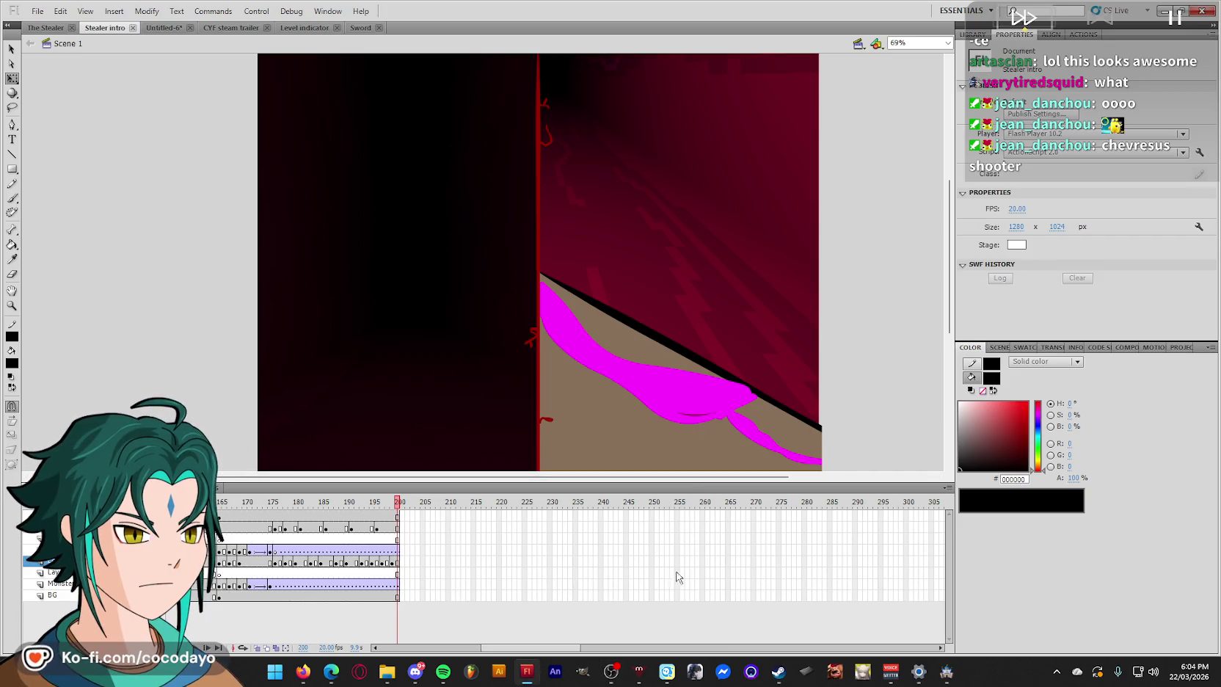
scroll(527, 620, up, 5)
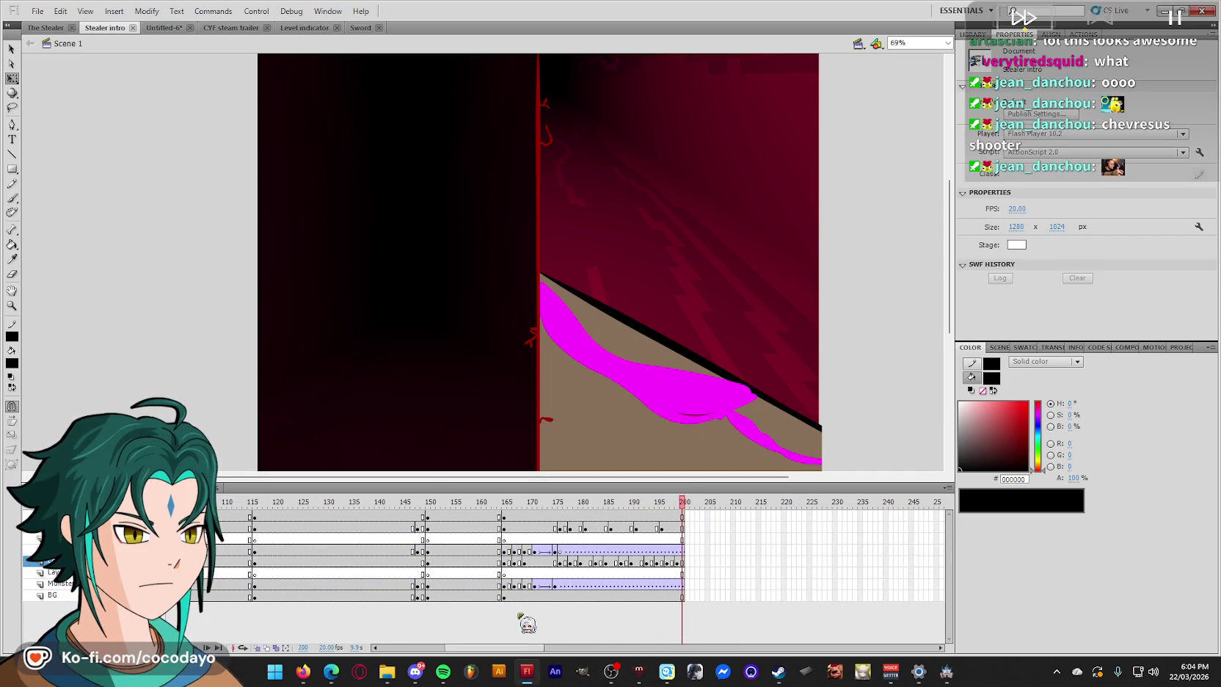
mouse_move(400, 498)
mouse_down()
mouse_move(228, 499)
mouse_move(400, 500)
mouse_move(417, 508)
mouse_move(302, 510)
mouse_move(376, 532)
mouse_move(674, 554)
mouse_move(877, 562)
mouse_move(958, 550)
mouse_up()
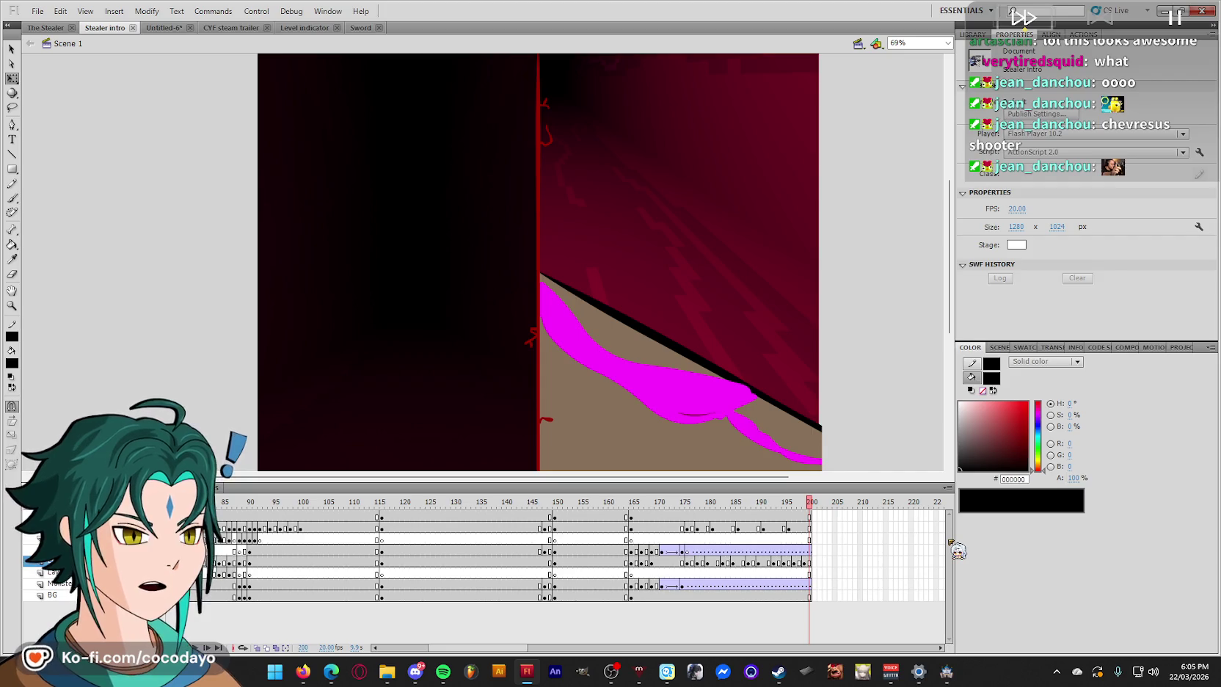
click(956, 678)
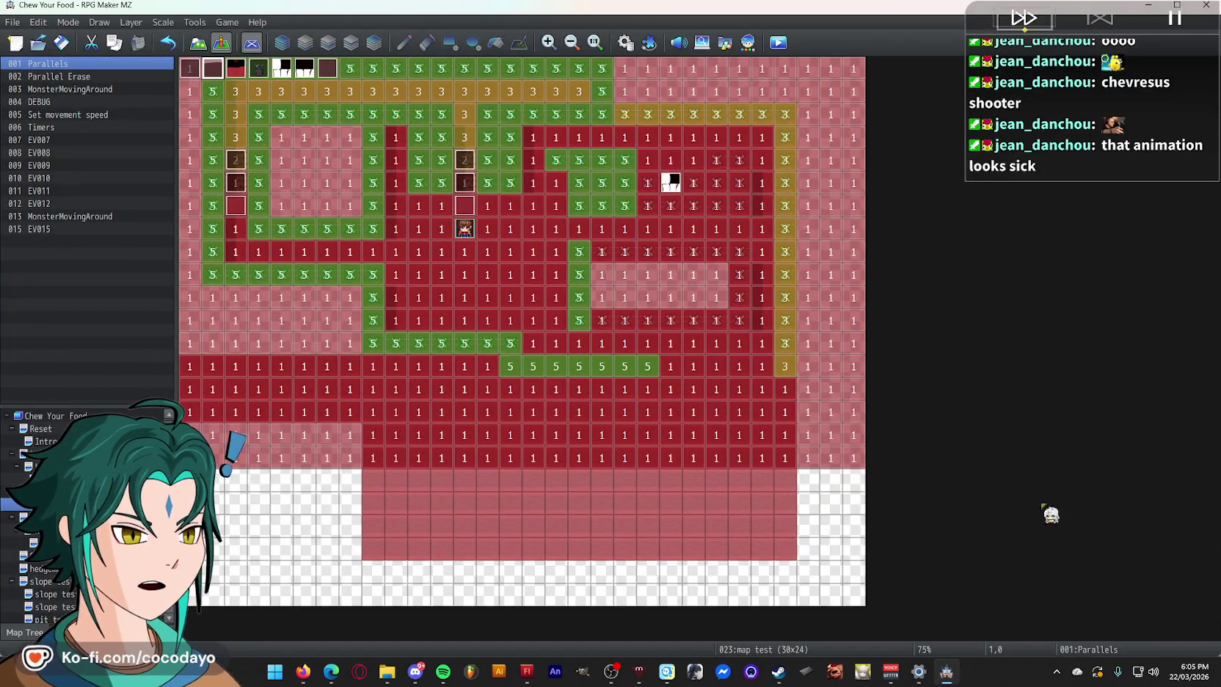
click(544, 673)
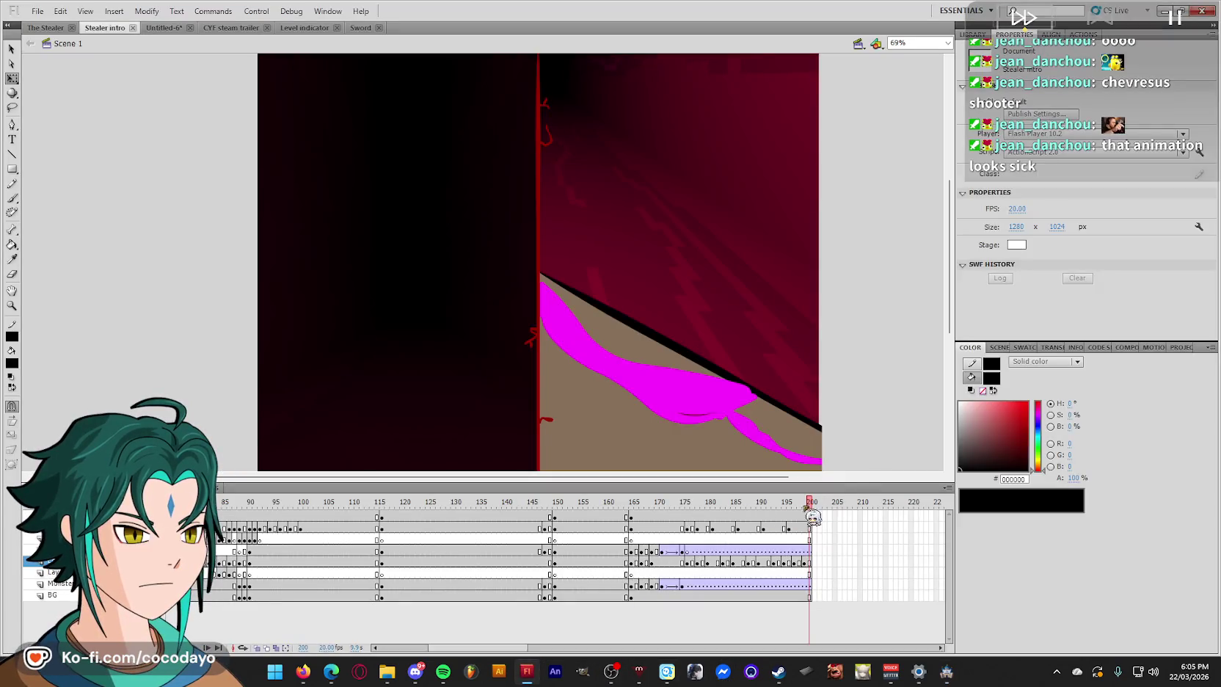
- Play the Stealer intro animation from the start, then return to RPG Maker MZ
key(Return)
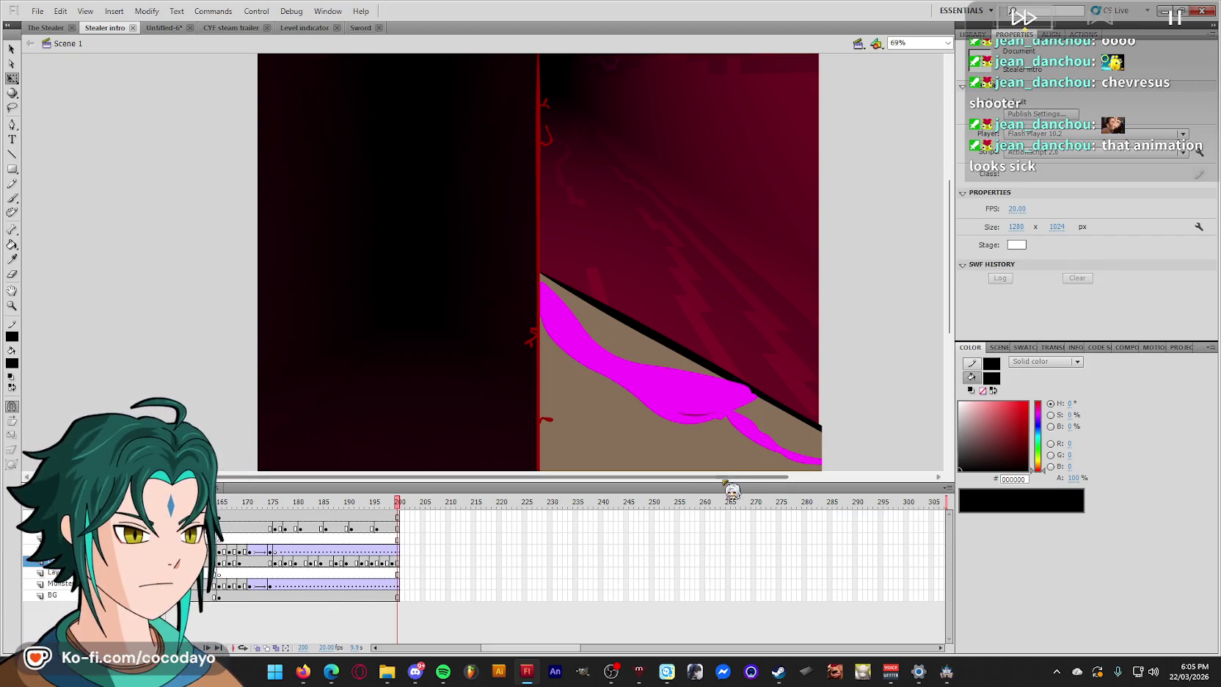
scroll(703, 441, right, 3)
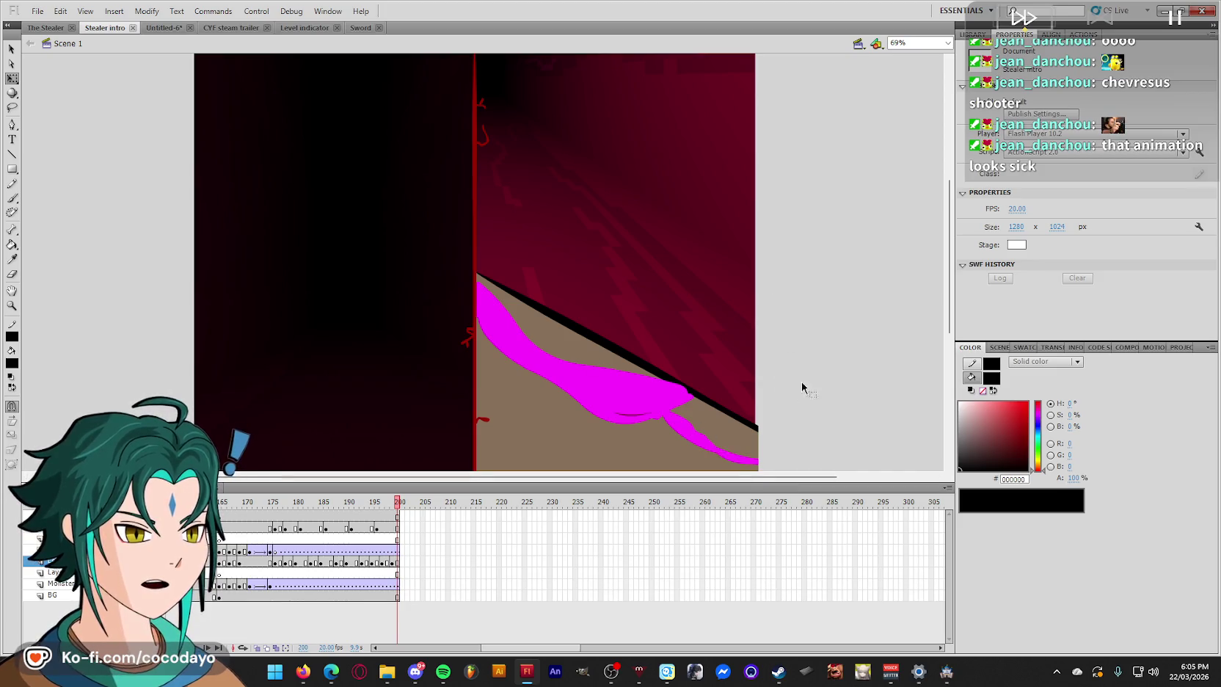
drag(741, 477, 708, 479)
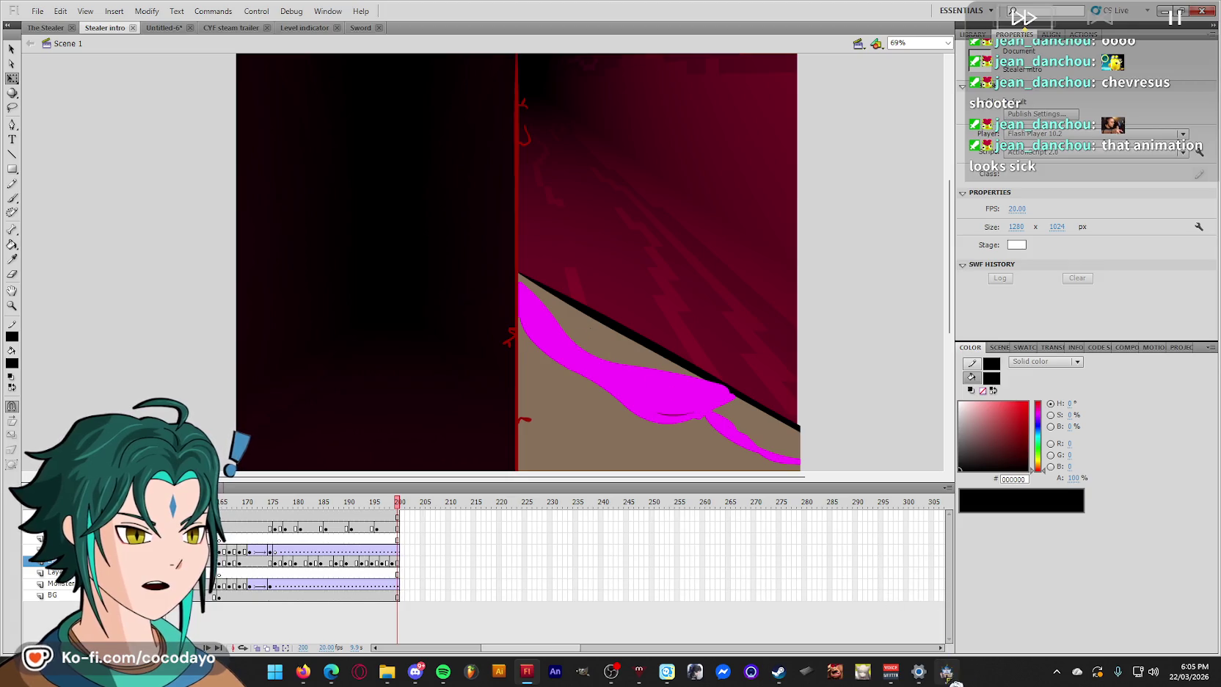
click(946, 671)
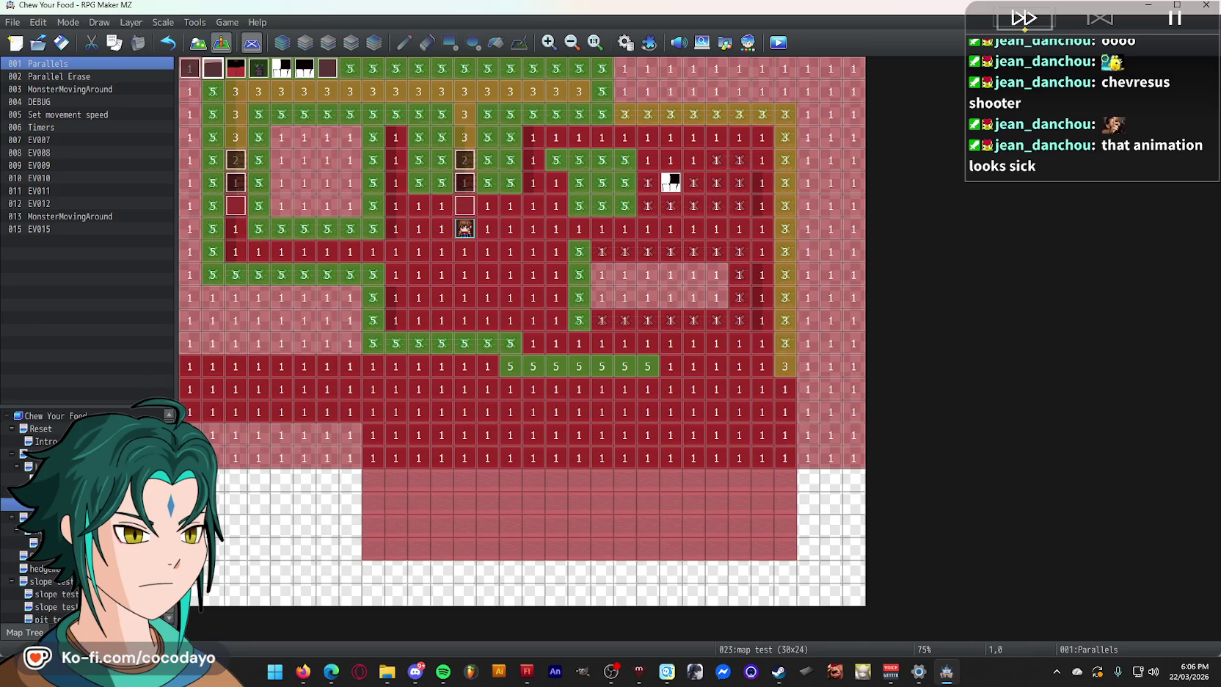
- Rename map 024 to 'screenshot test'
click(15, 516)
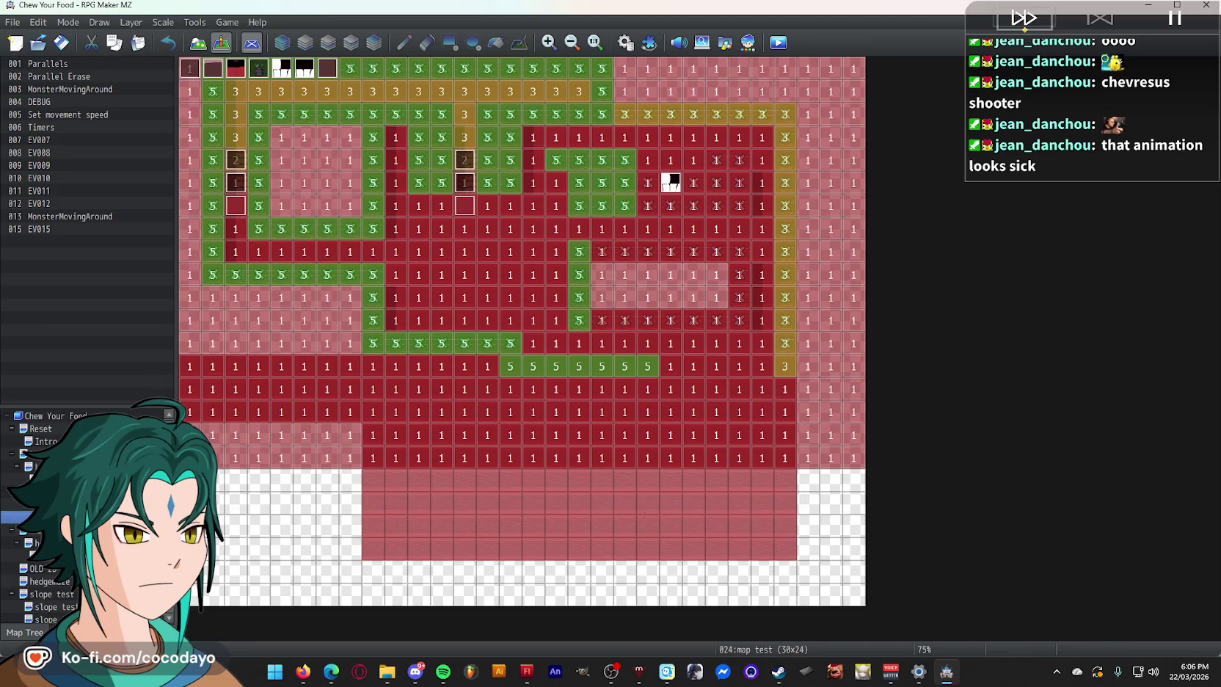
text(screnshot test)
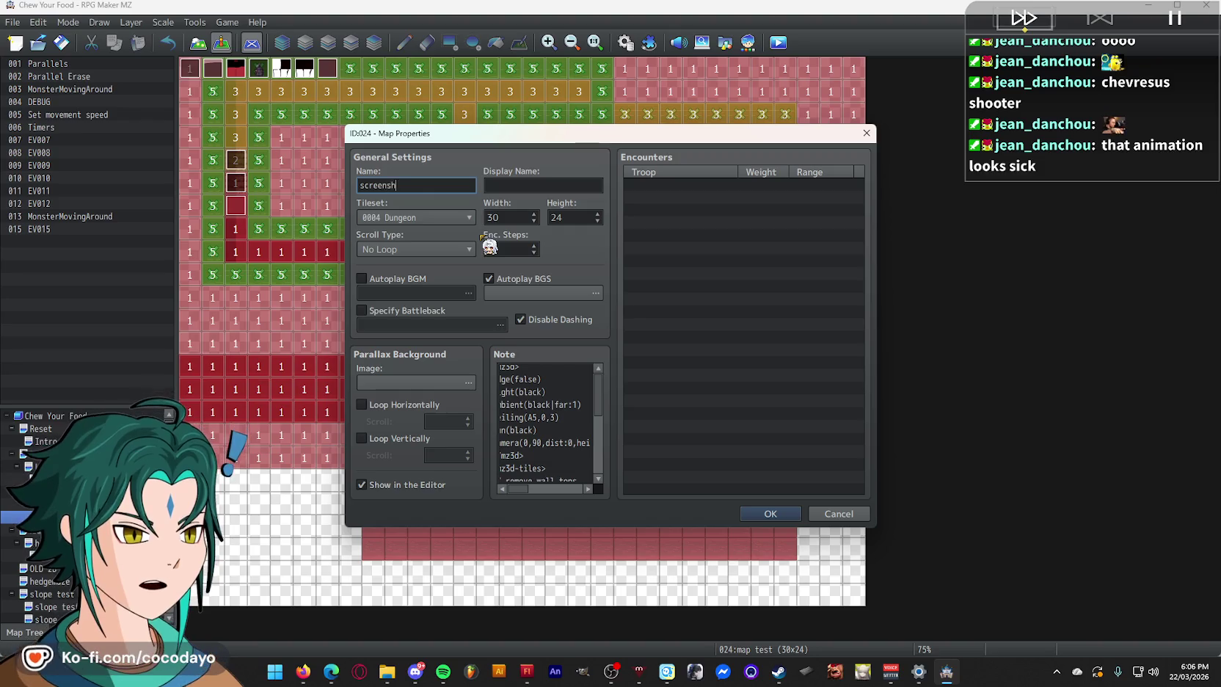
key(Return)
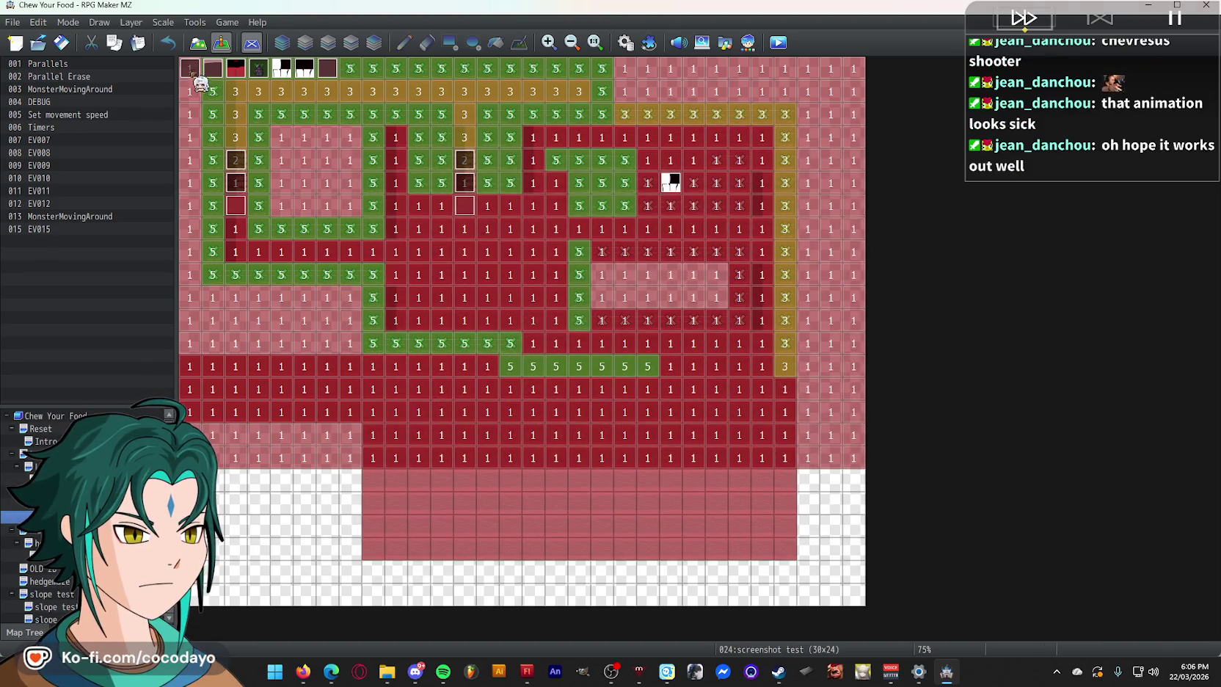
- Inspect the MonsterMovingAround, Parallels and Parallel Erase events without changing them
double_click(190, 71)
click(936, 100)
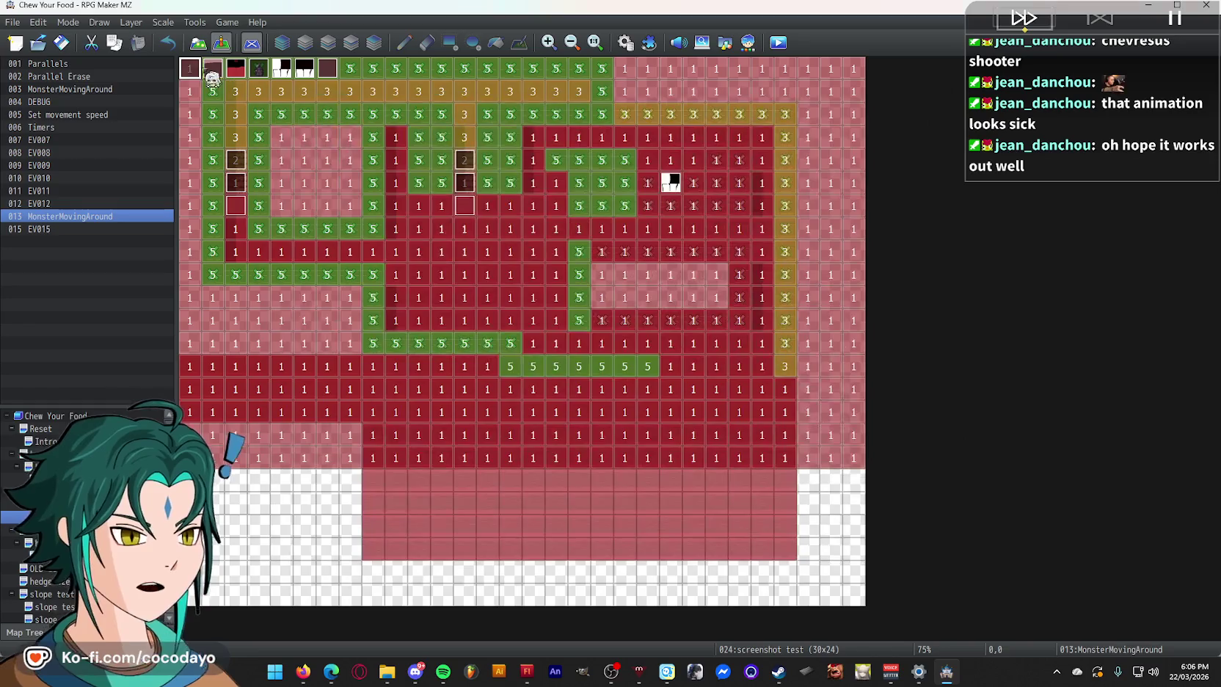
double_click(213, 68)
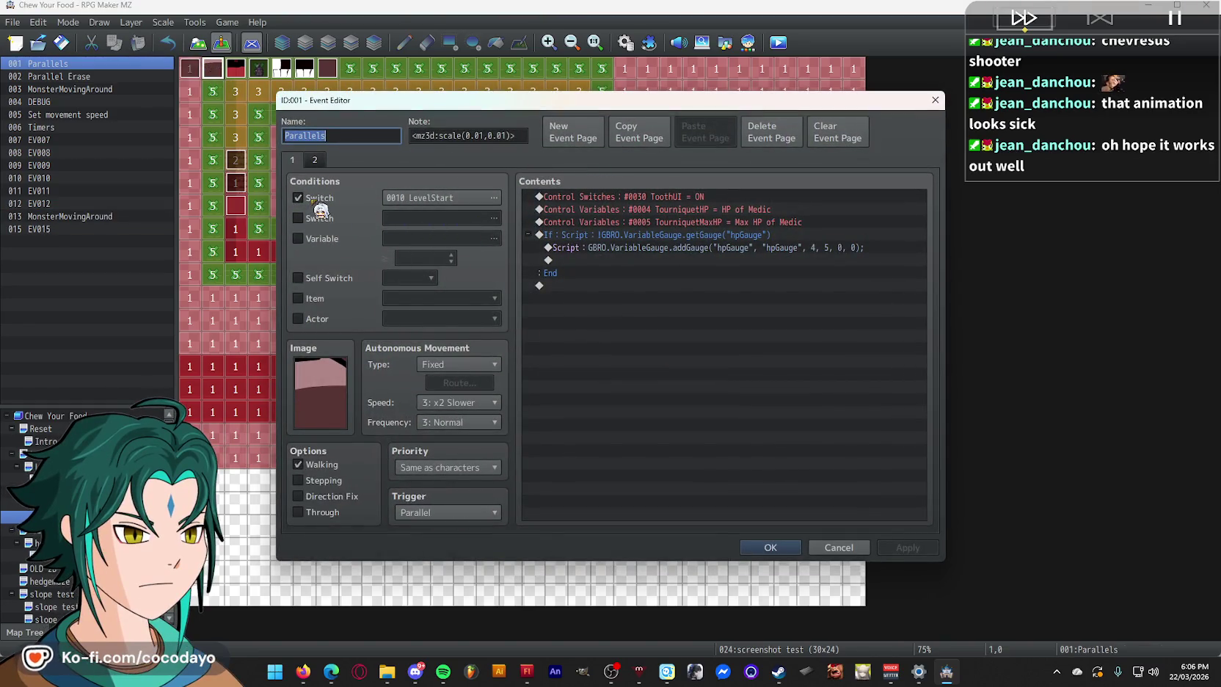
click(319, 199)
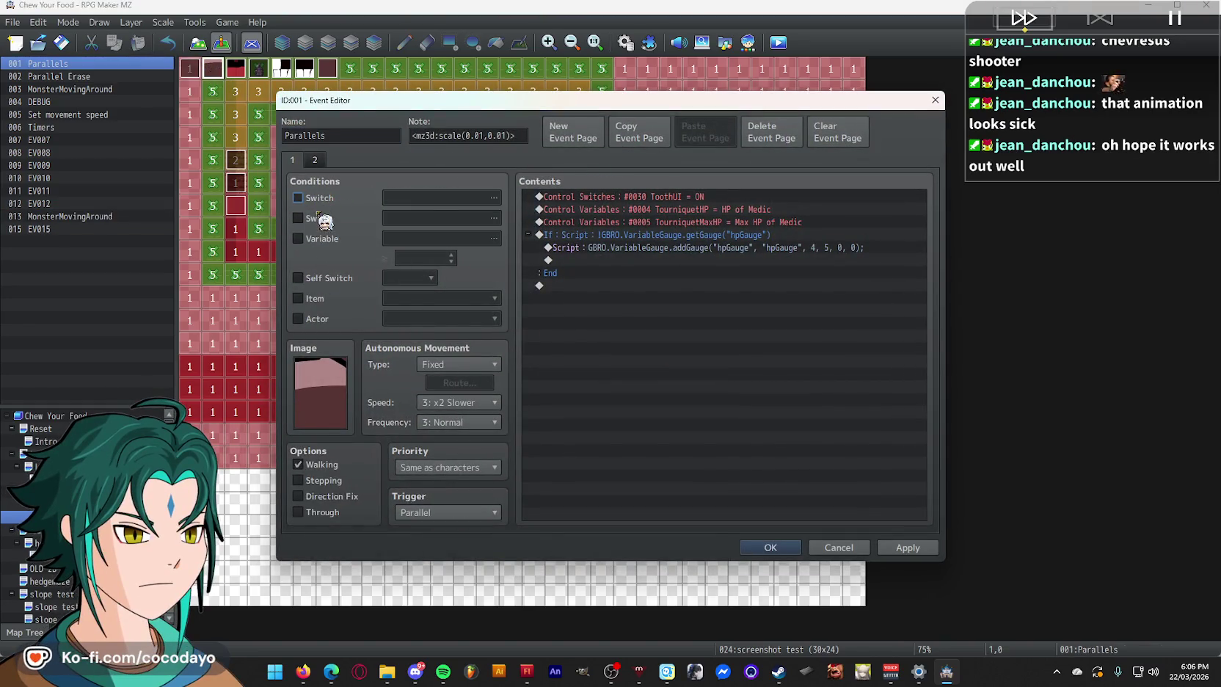
click(311, 198)
click(792, 549)
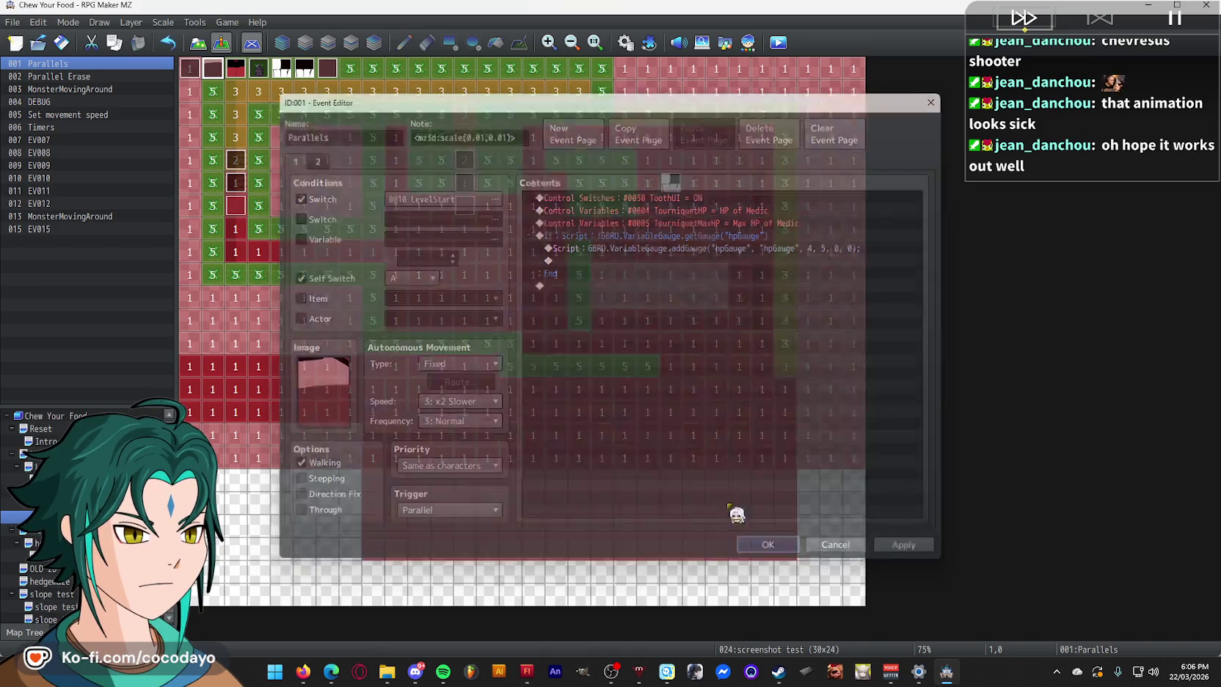
double_click(242, 73)
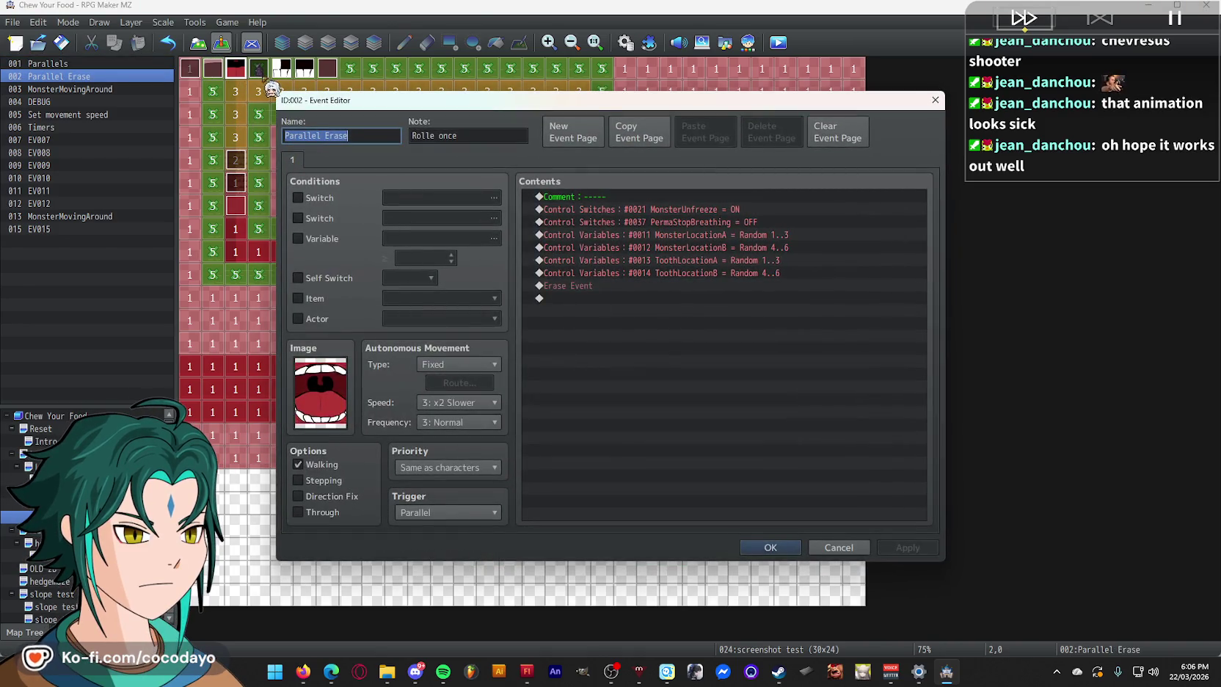
key(Escape)
double_click(265, 72)
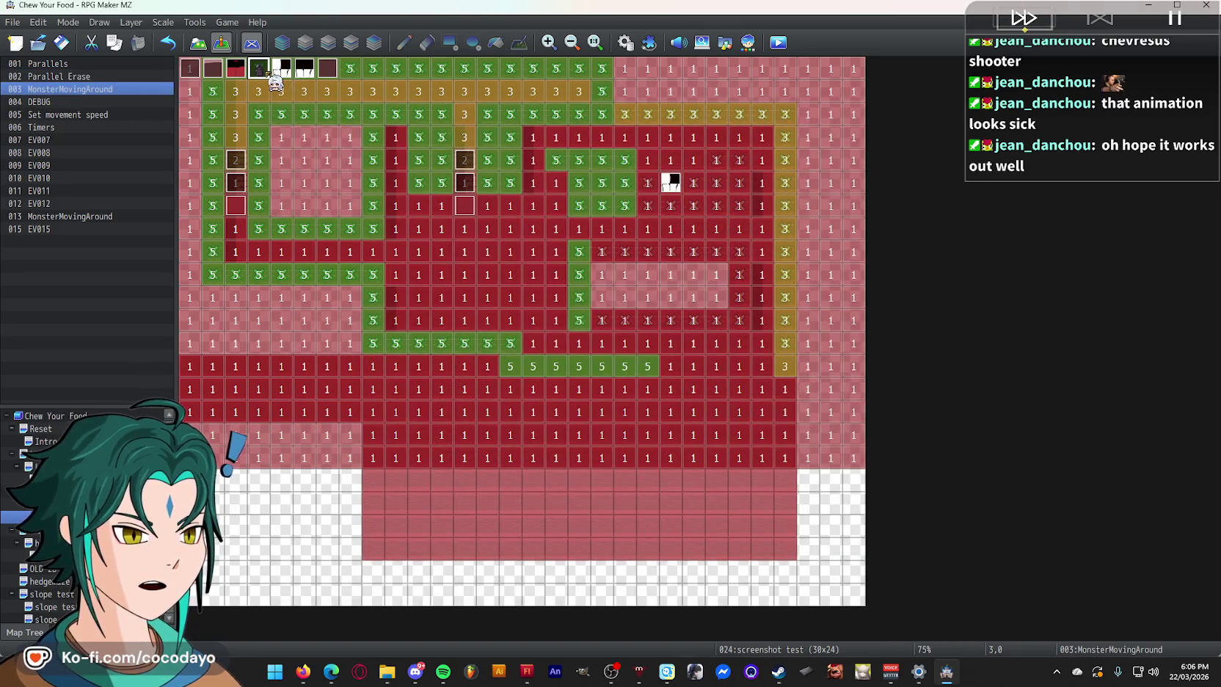
key(Escape)
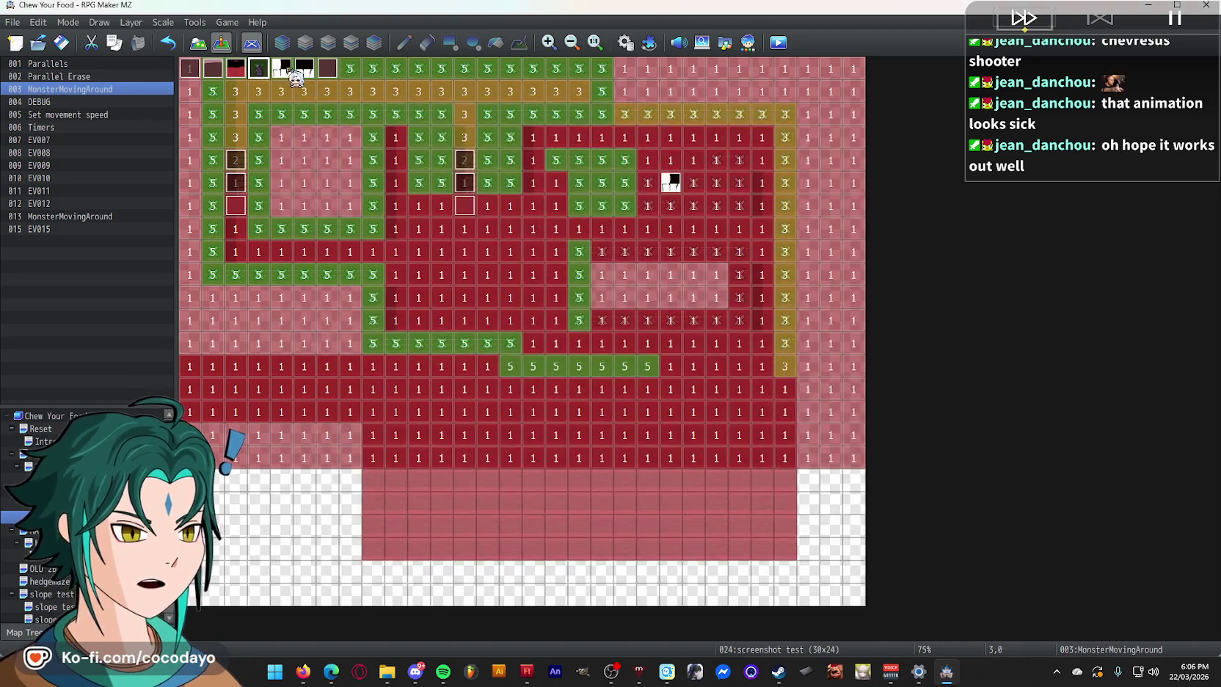
- Change the DEBUG event's CanCrawl? switch command to OFF
double_click(308, 72)
click(732, 222)
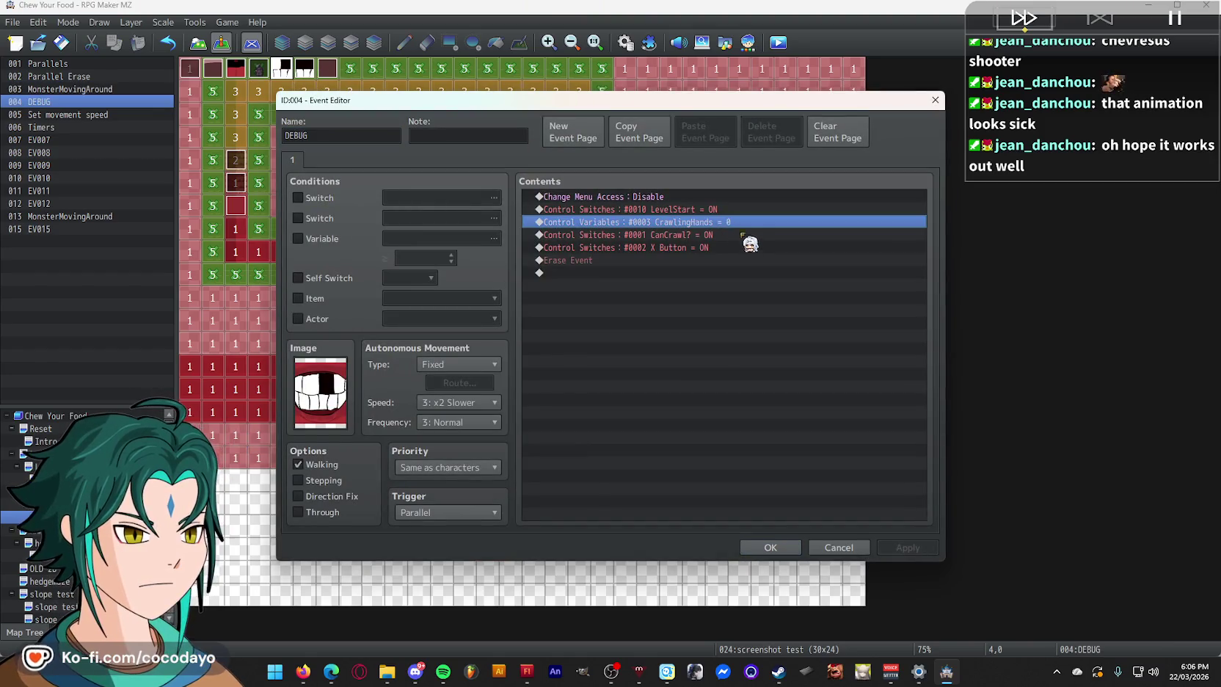
click(747, 237)
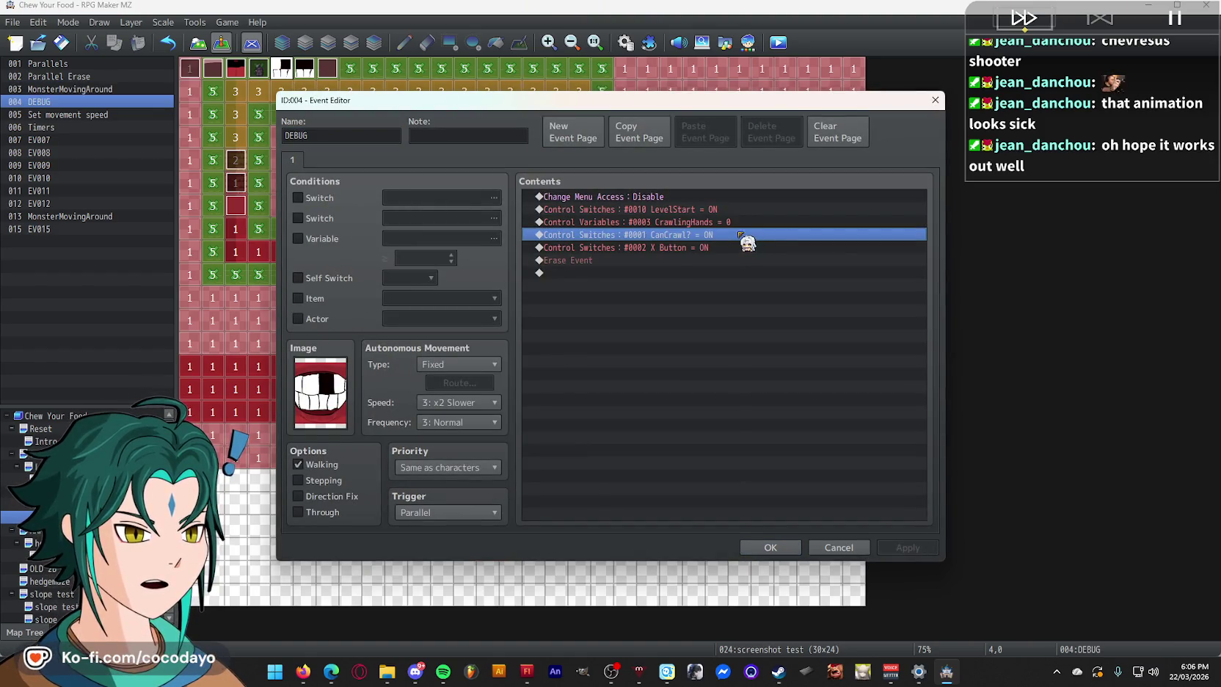
double_click(740, 234)
click(710, 381)
click(716, 405)
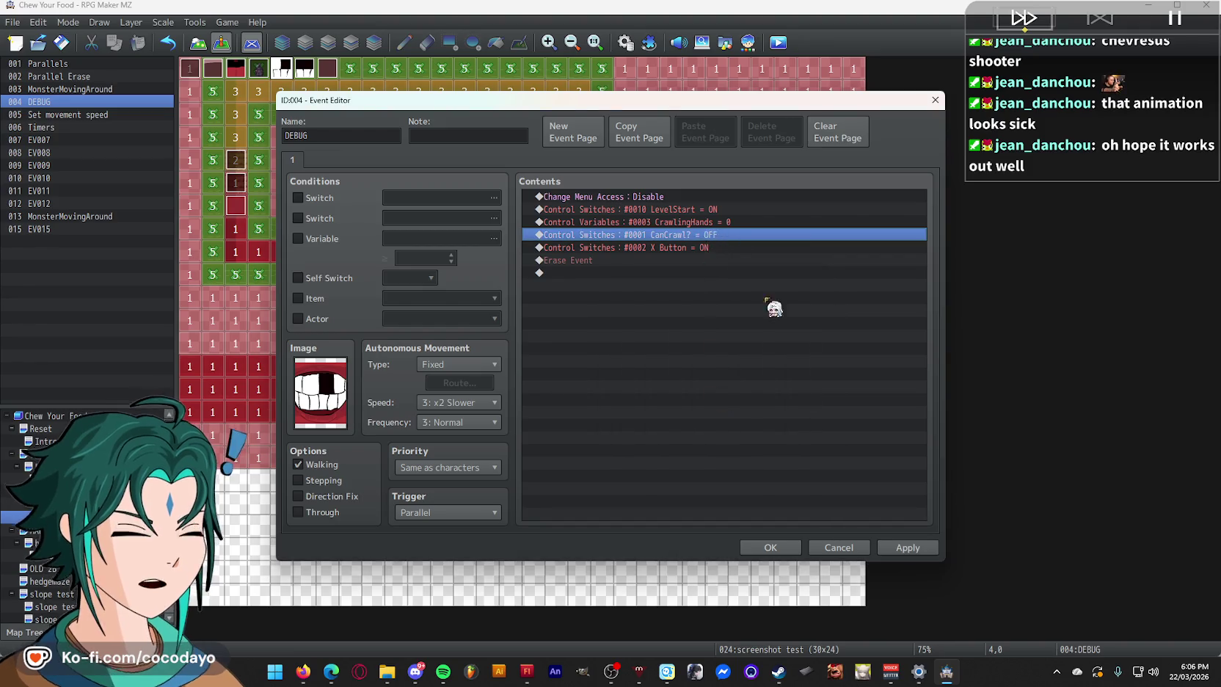
click(778, 552)
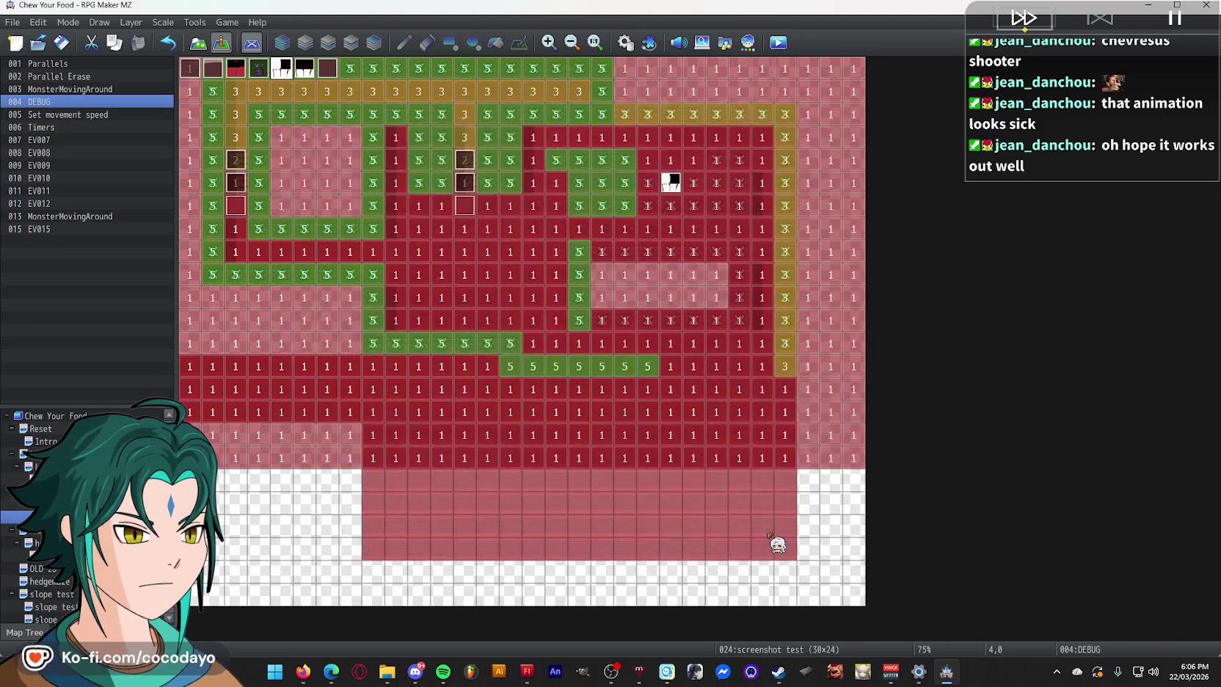
click(648, 42)
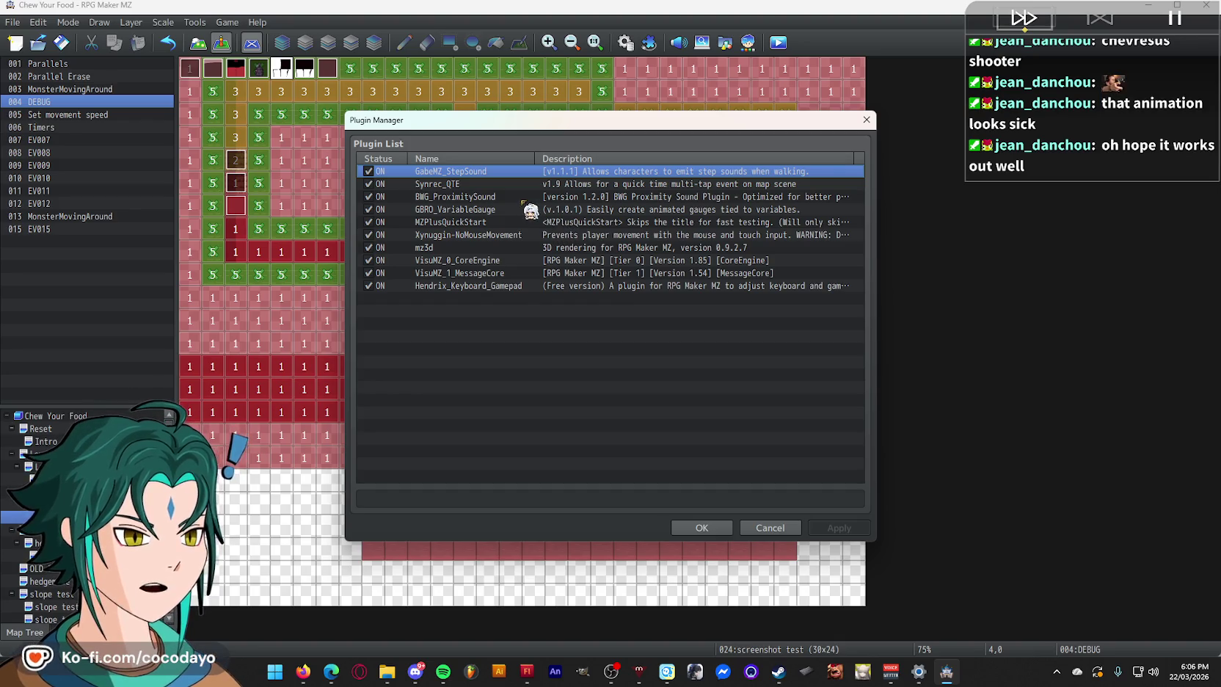
- Set the mz3d plugin's Mouse Camera Control parameter to ON and close the Plugin Manager
click(530, 209)
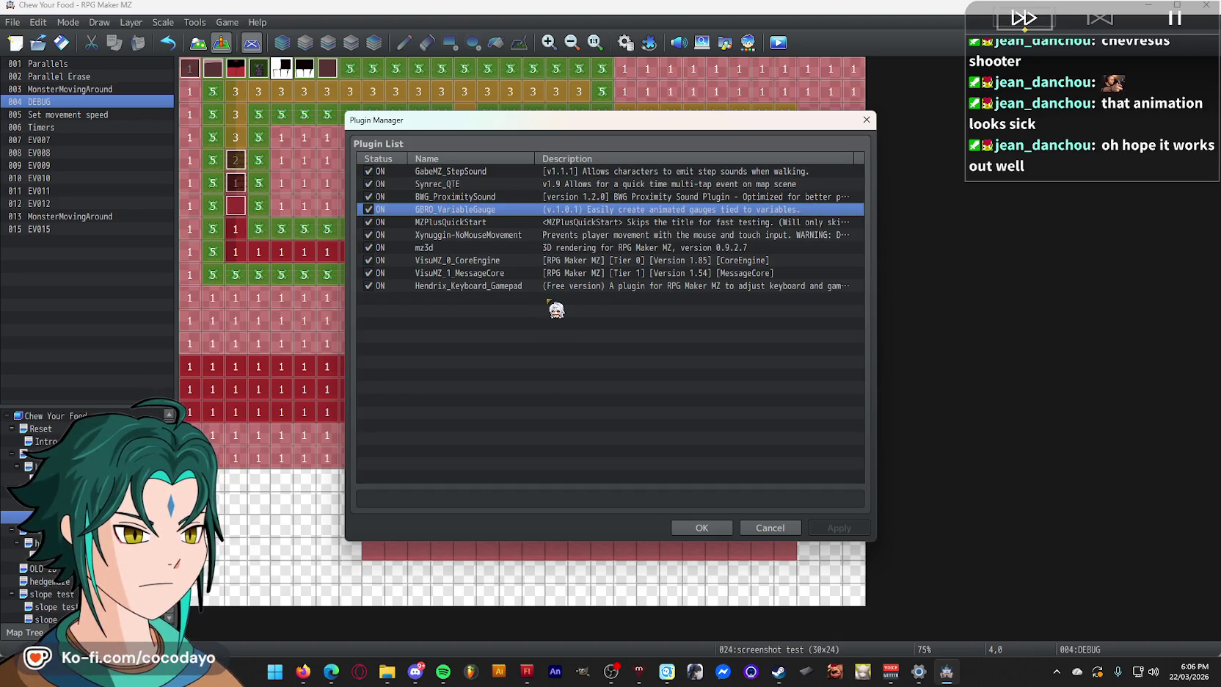
click(555, 199)
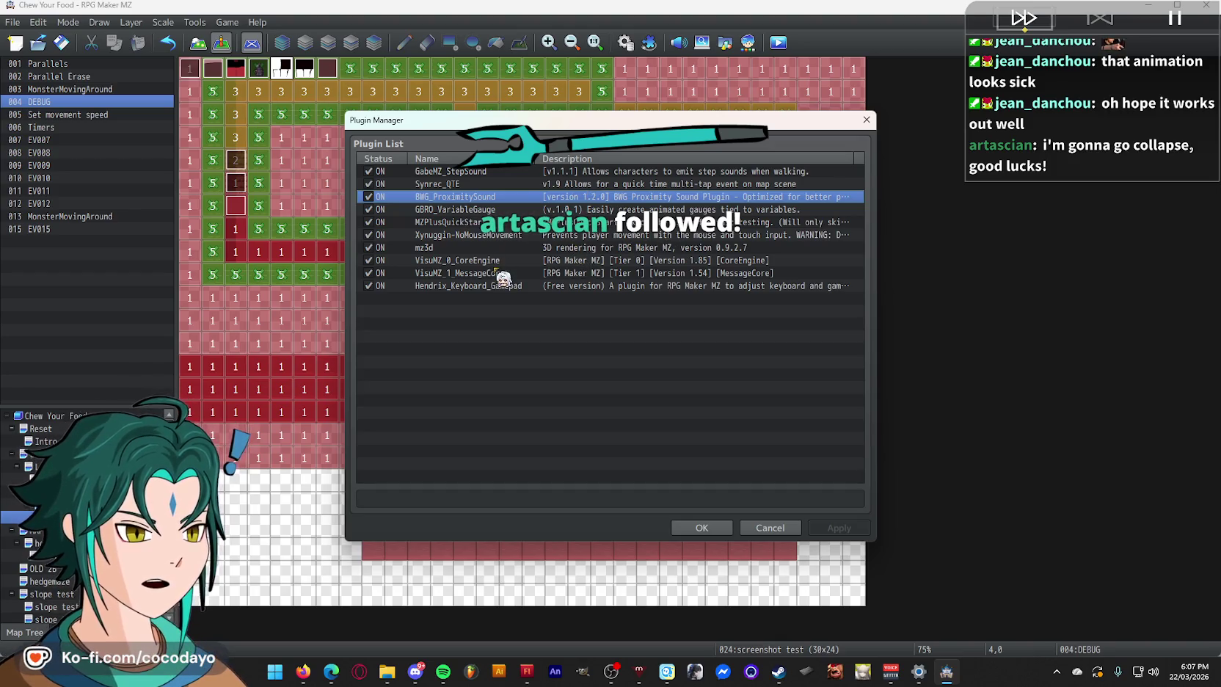
double_click(499, 248)
scroll(779, 314, down, 8)
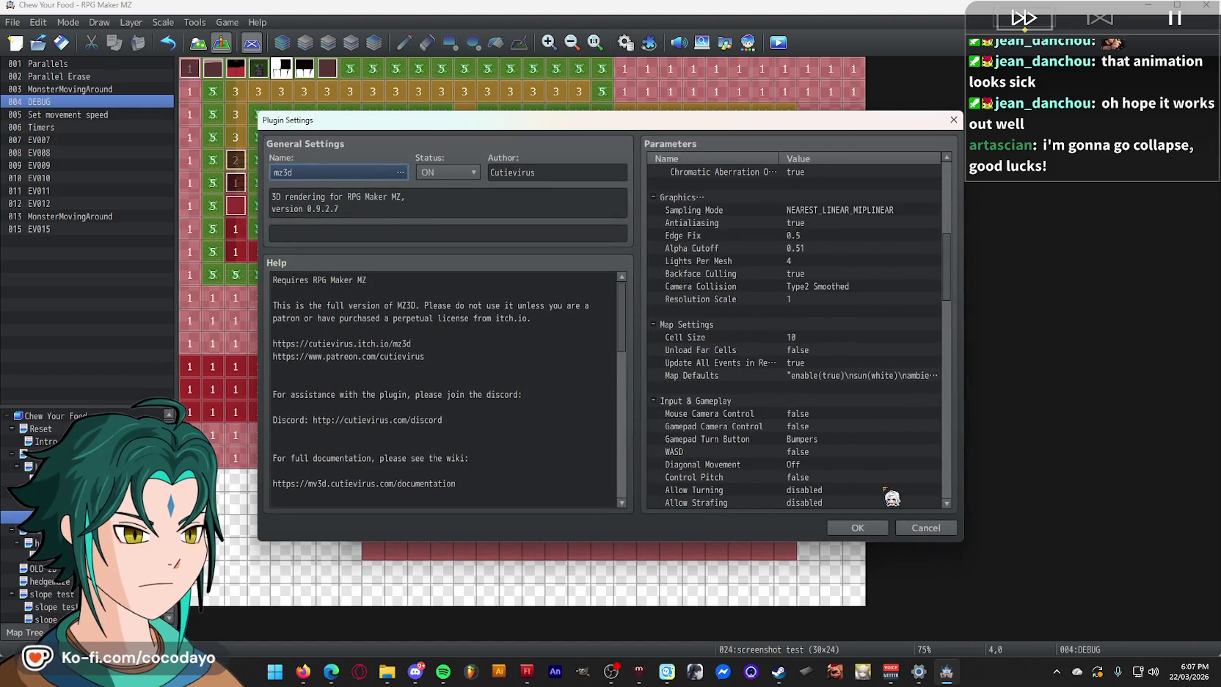
double_click(807, 413)
click(484, 323)
click(484, 336)
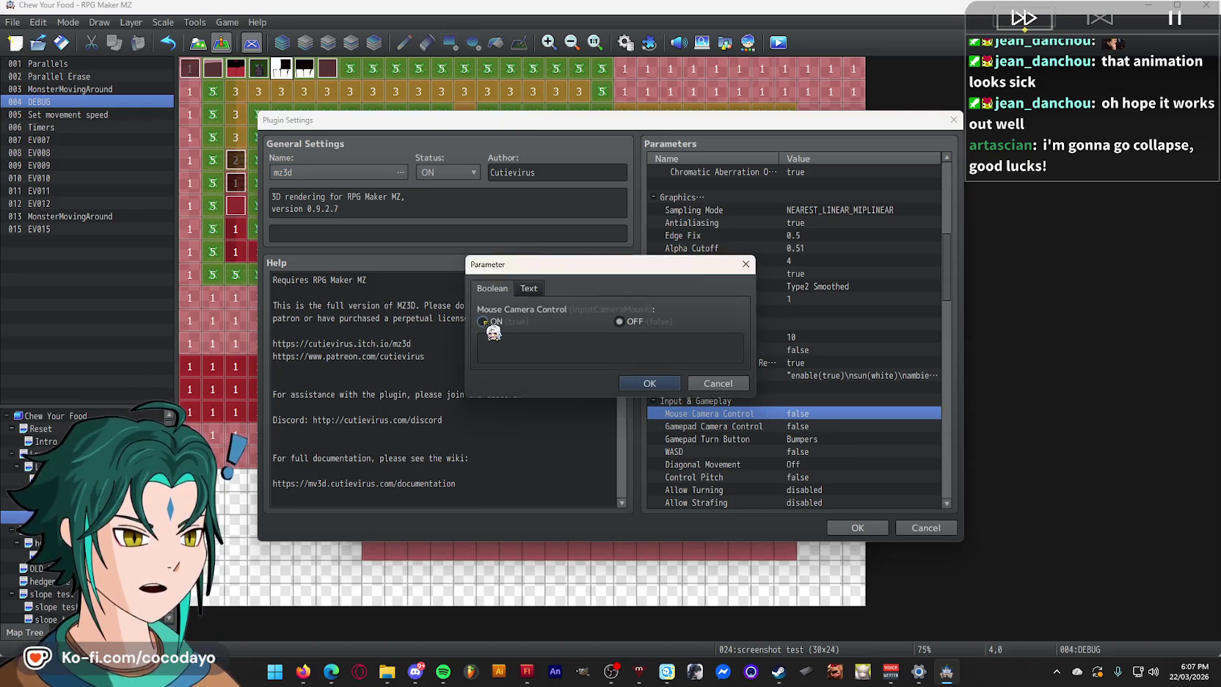
click(652, 389)
click(857, 527)
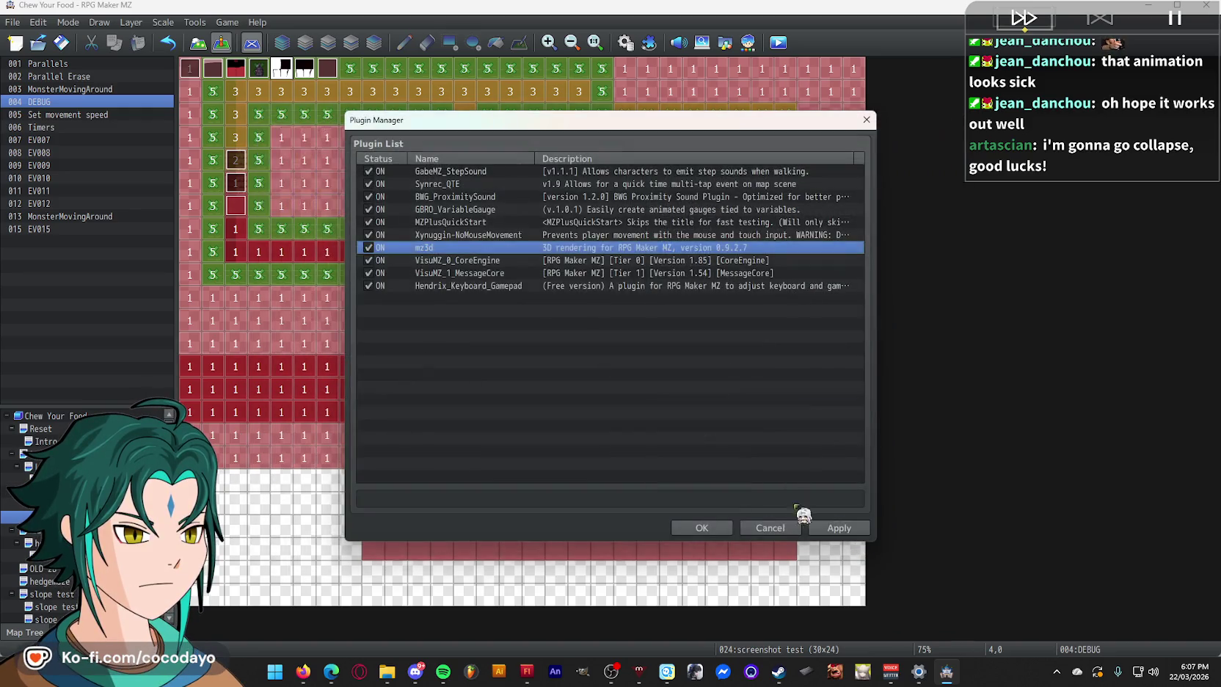
click(703, 527)
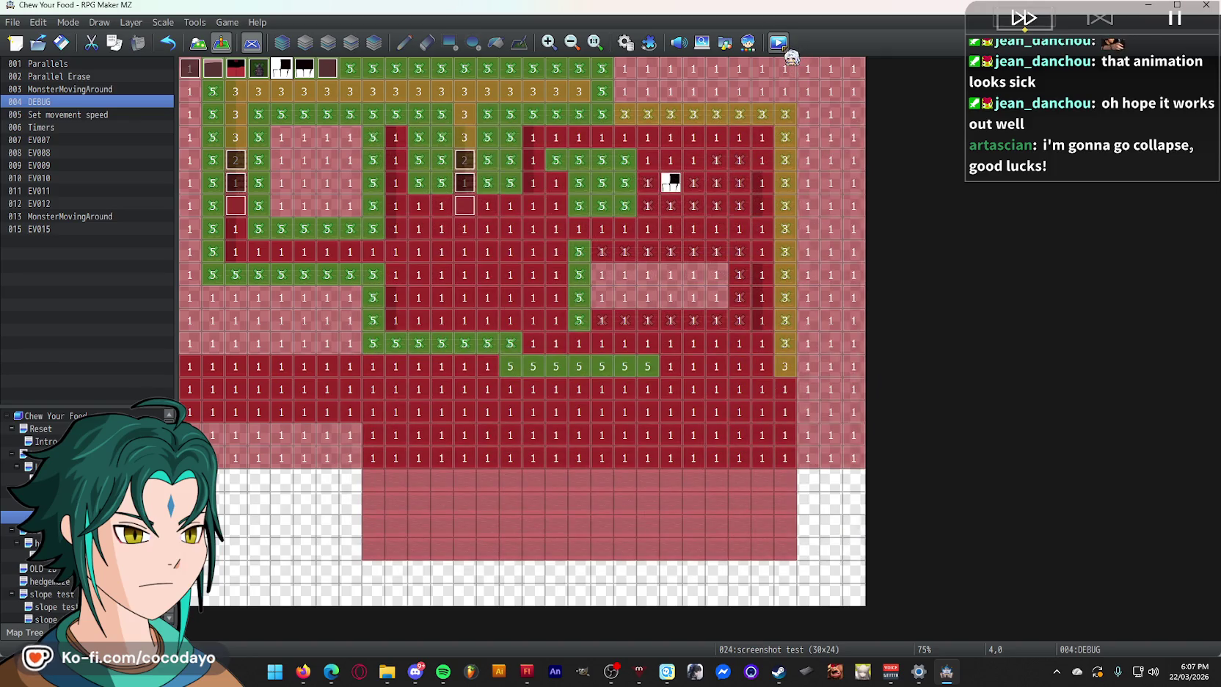
- Save and run a quick playtest, then quit the game
click(778, 42)
click(581, 354)
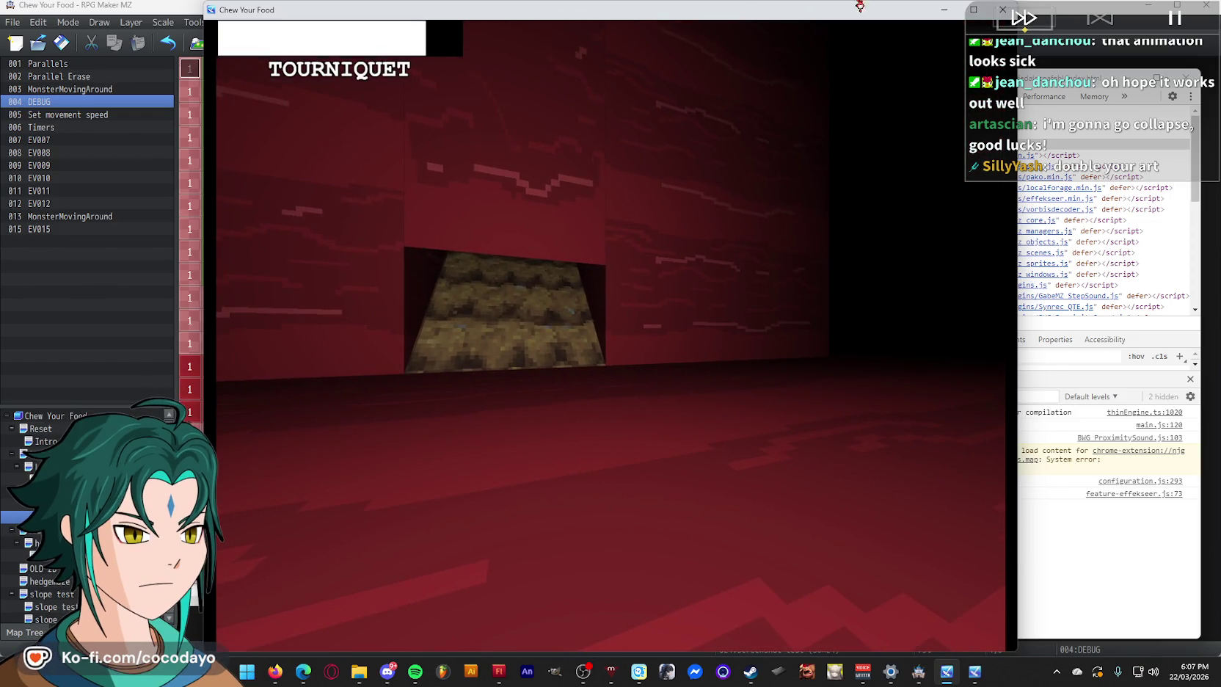
key(alt+F4)
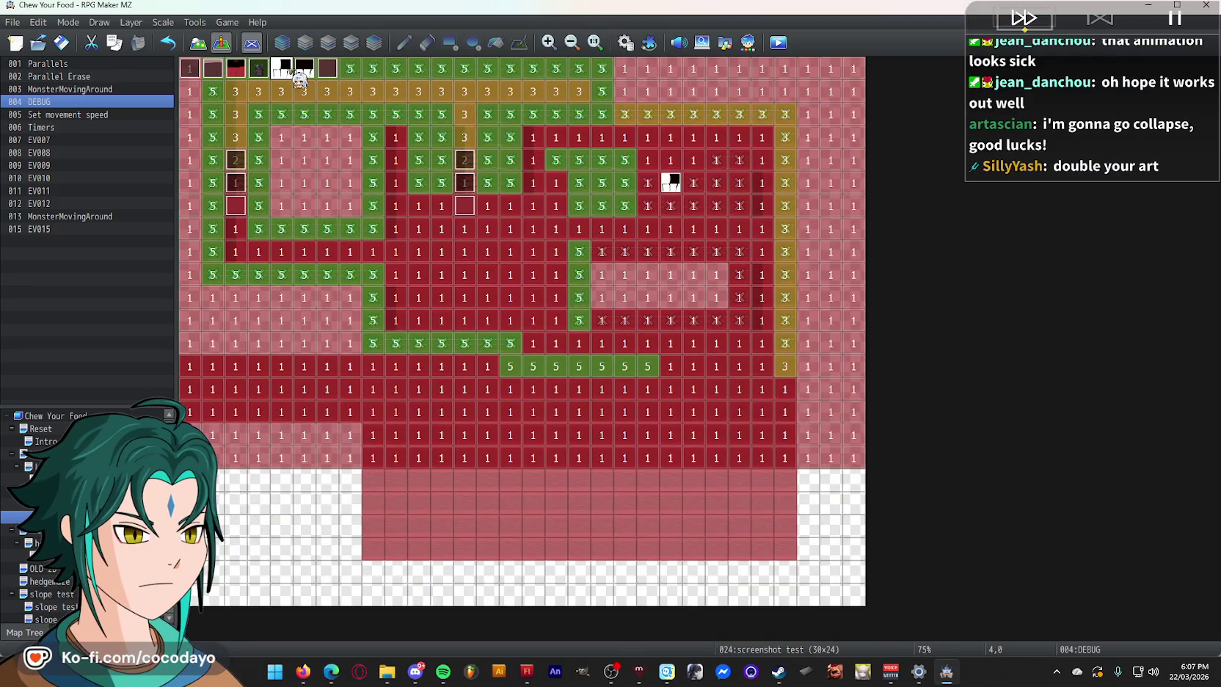
- Change the DEBUG event's CanCrawl? switch command to ON and start another playtest
double_click(281, 74)
click(721, 222)
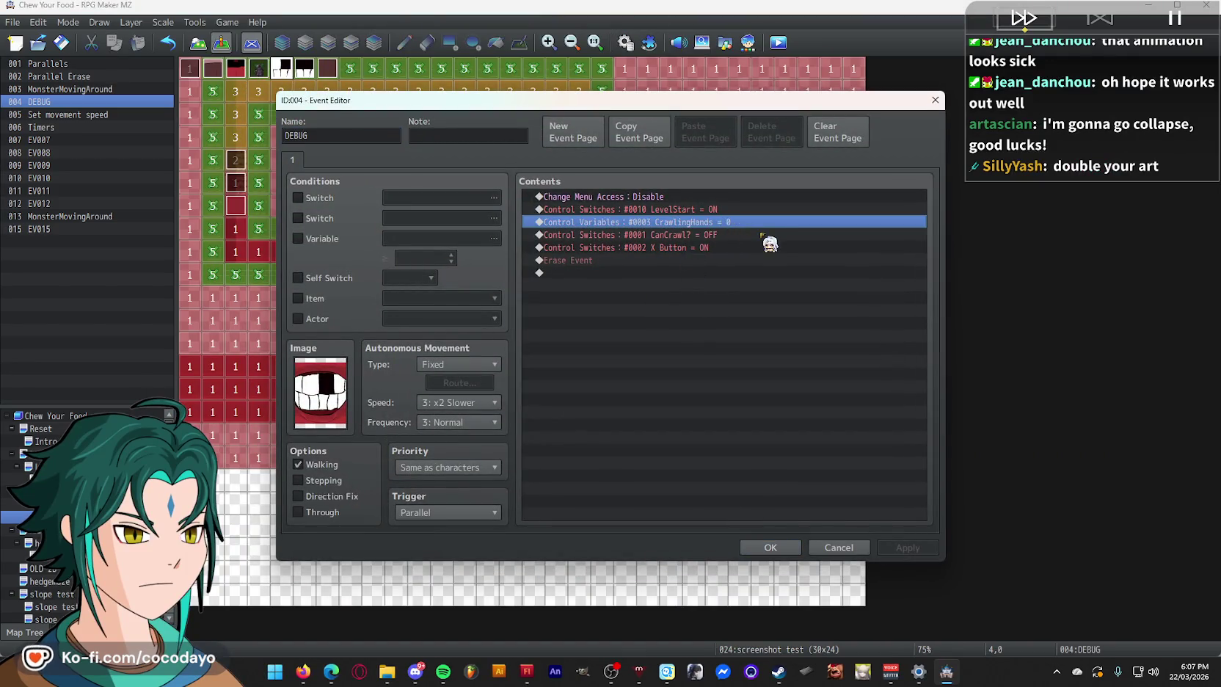
double_click(703, 235)
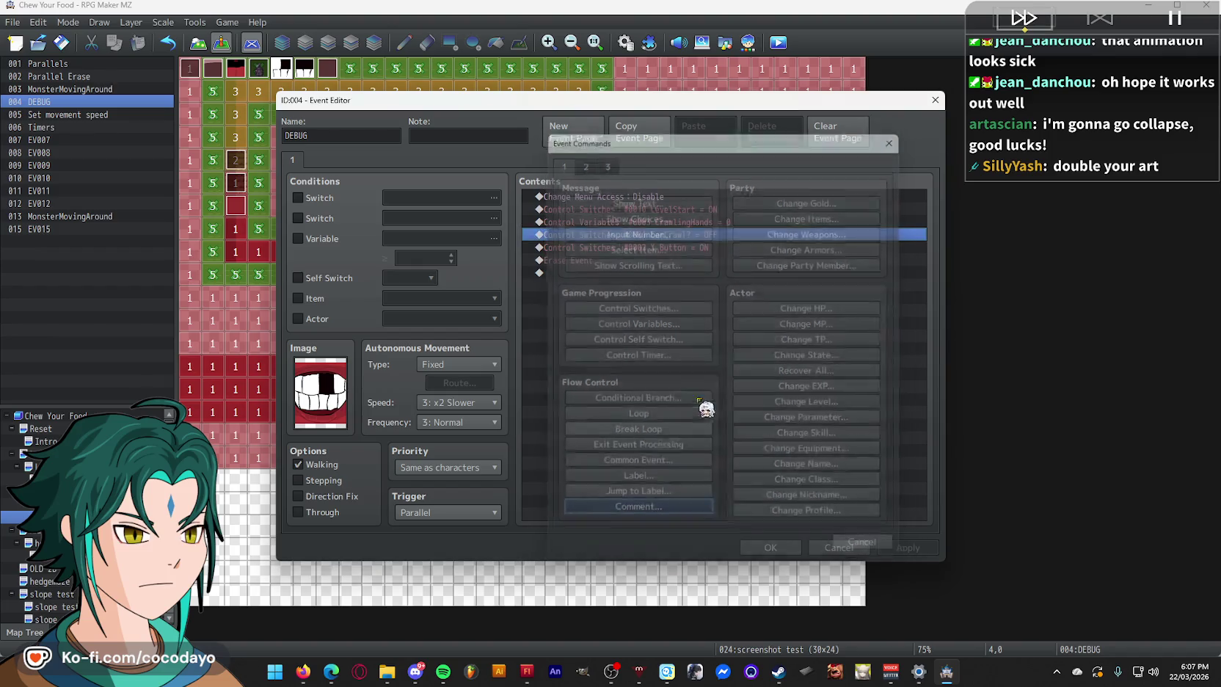
click(645, 383)
click(723, 406)
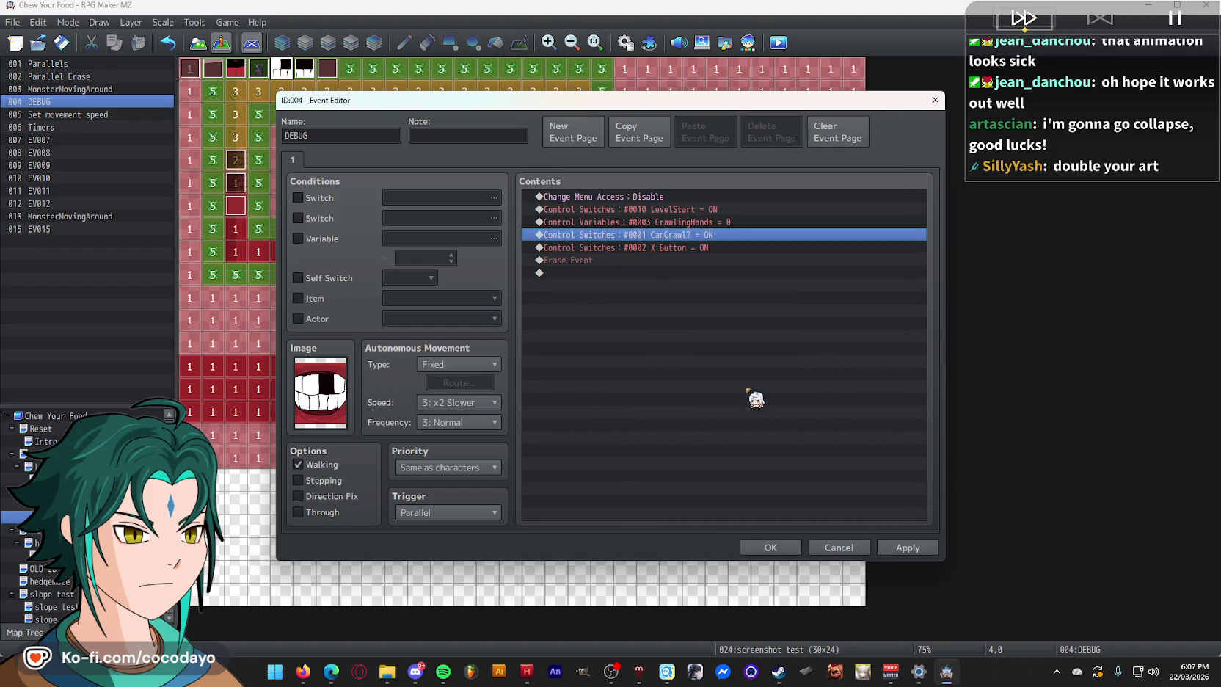
click(733, 220)
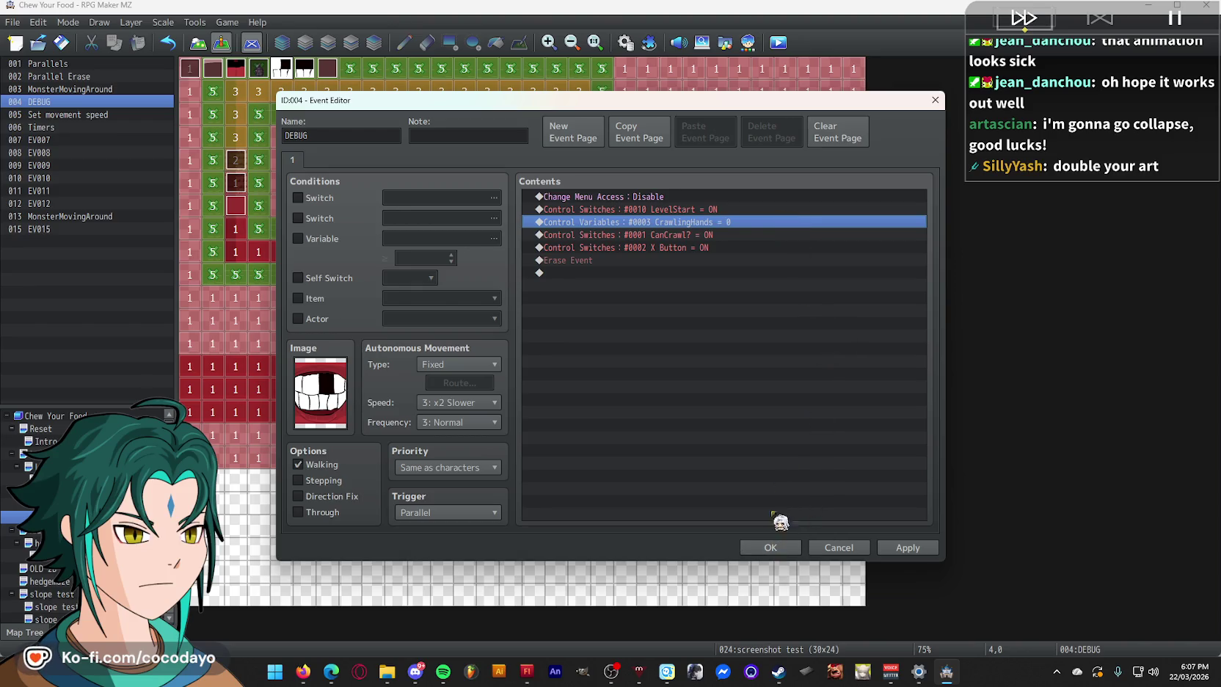
click(735, 234)
key(Insert)
key(Escape)
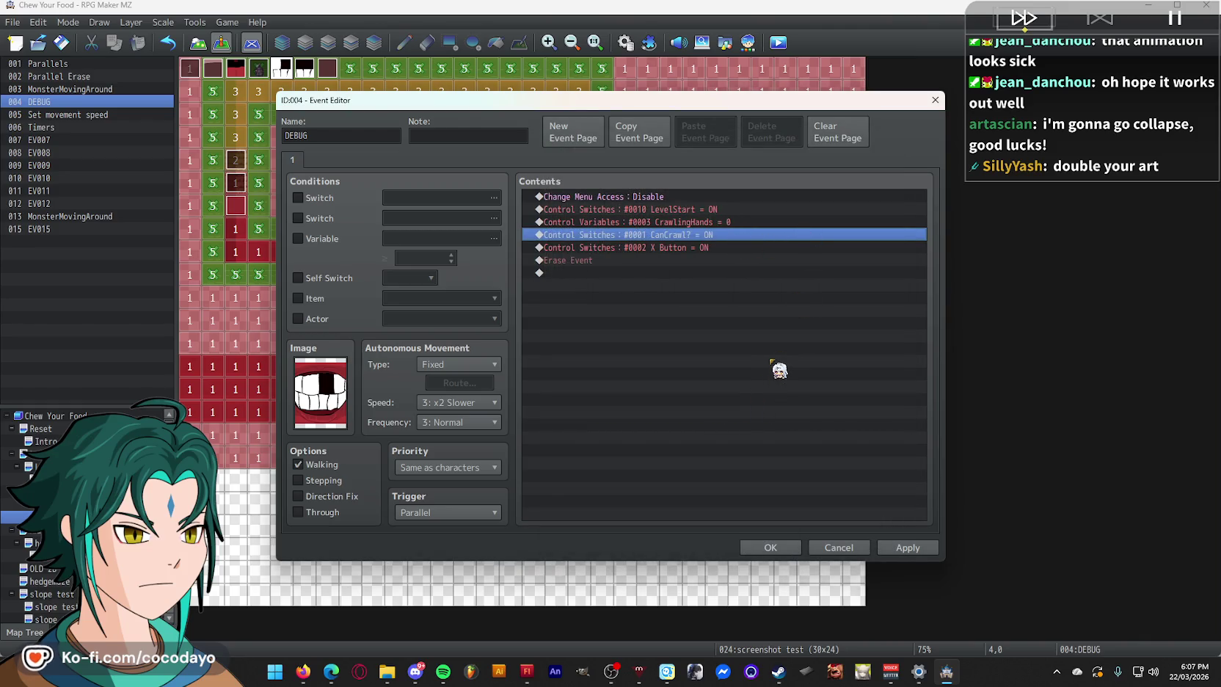
click(771, 548)
click(778, 42)
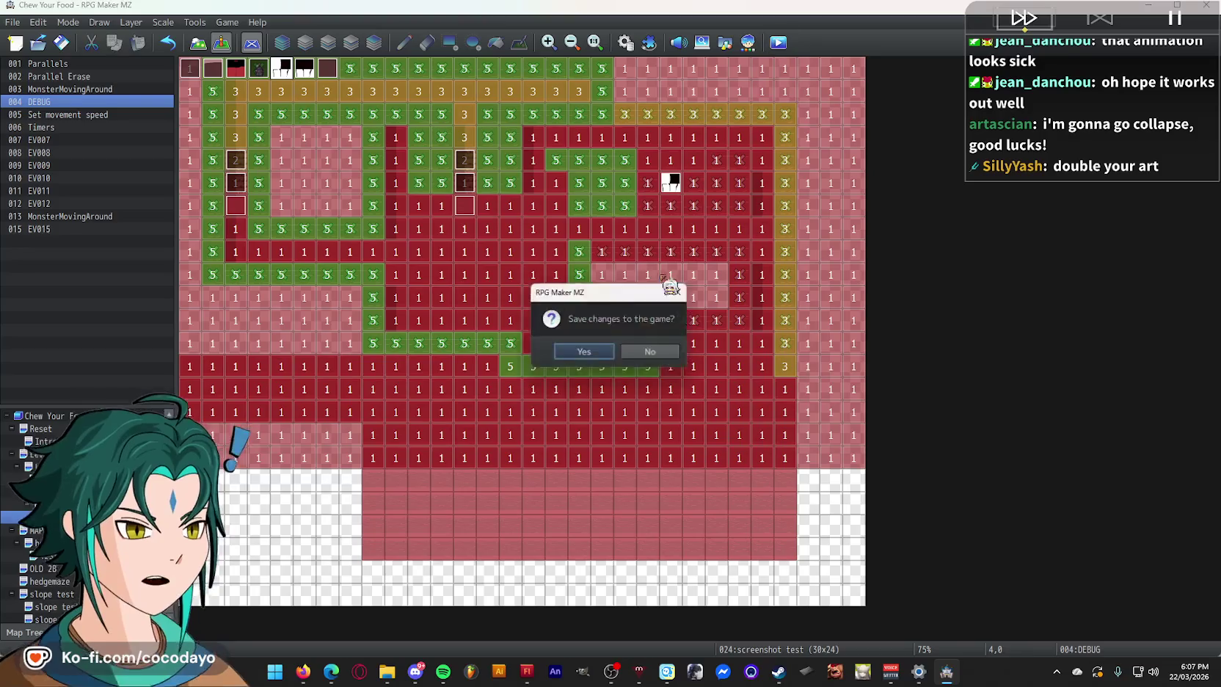
- Duplicate the DEBUG event's X Button switch line and change the copy to CanCrawl? OFF
click(587, 353)
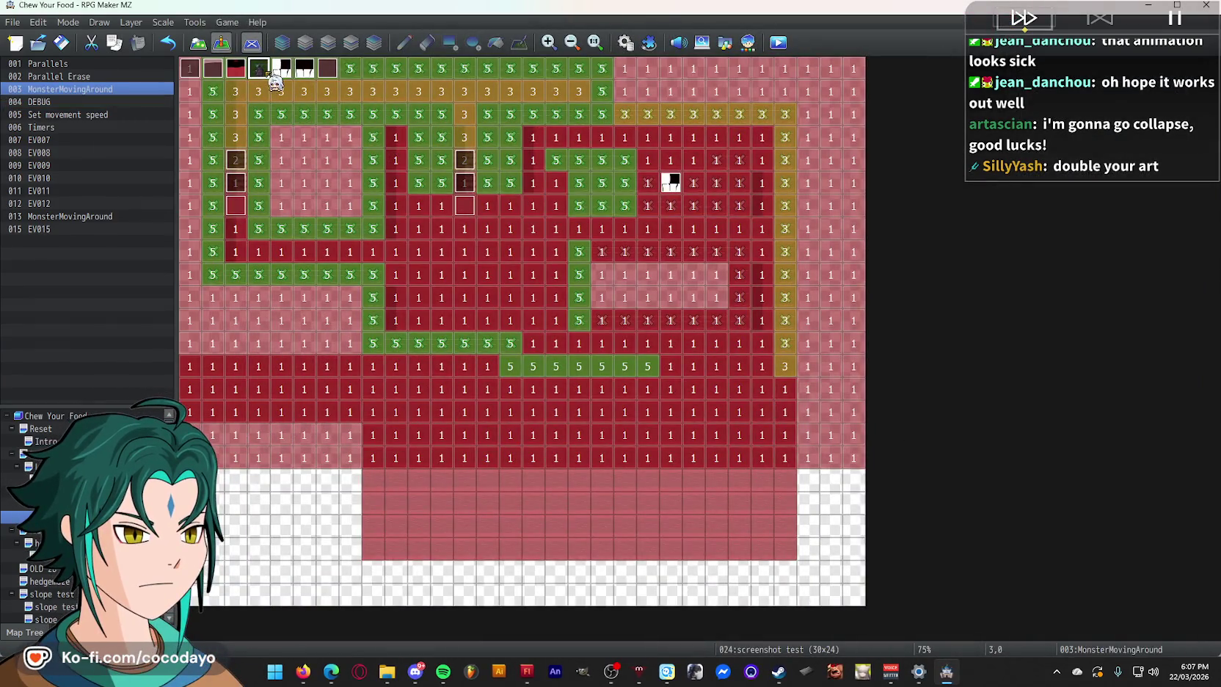
double_click(281, 70)
click(705, 236)
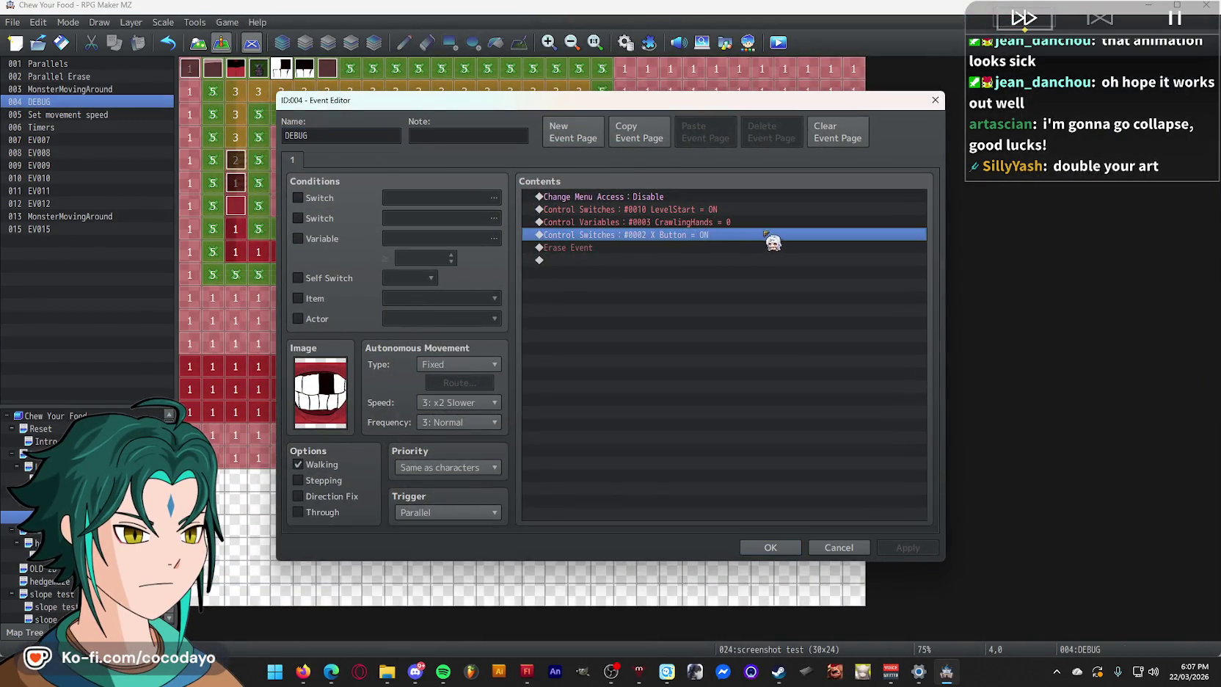
key(ctrl+c)
key(ctrl+v)
double_click(774, 247)
click(796, 317)
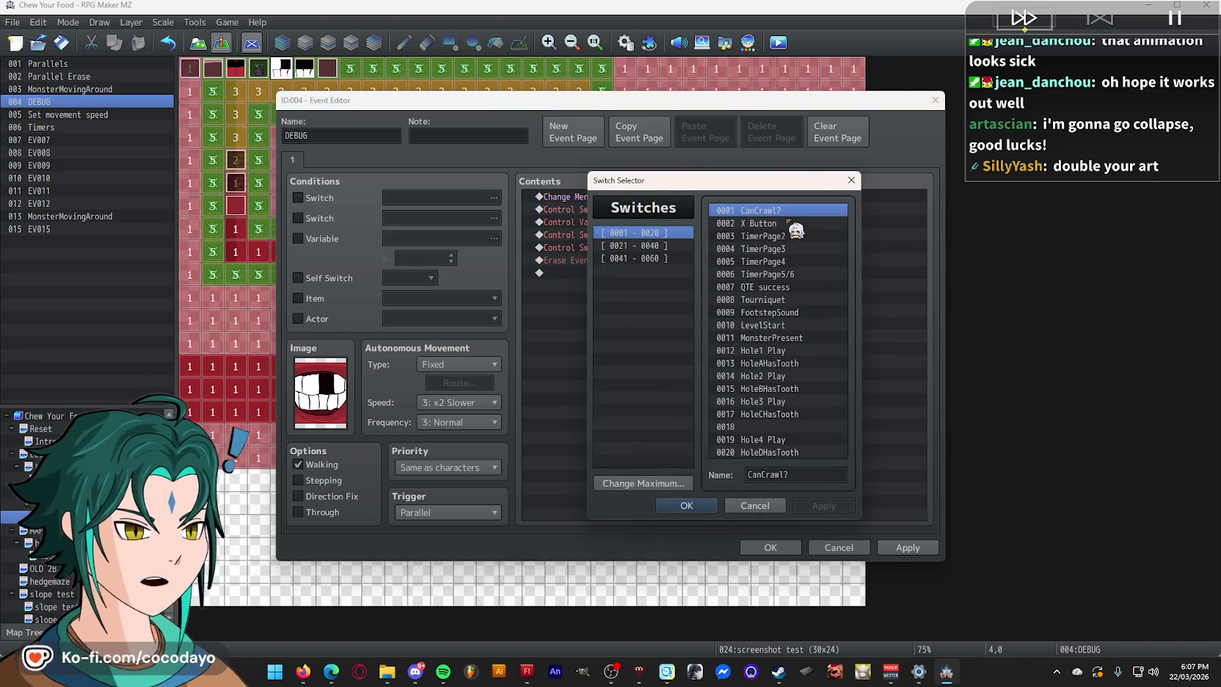
double_click(787, 212)
click(705, 382)
click(722, 404)
click(781, 552)
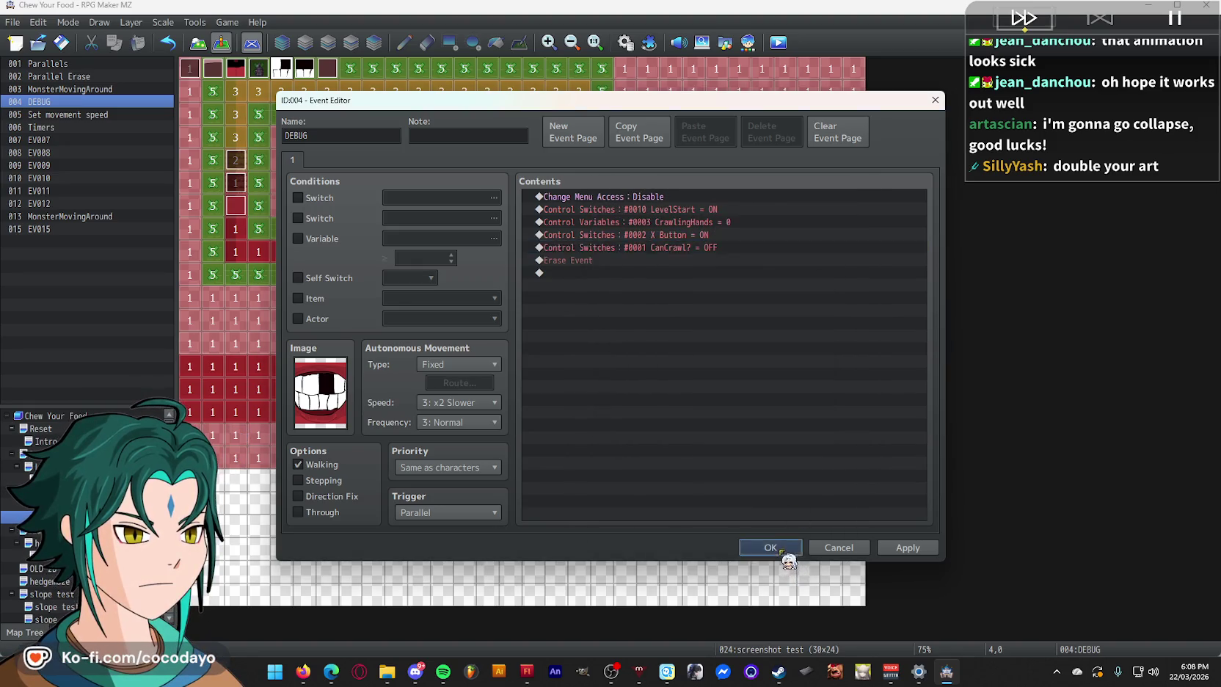
click(782, 552)
- Save and playtest through the TOURNIQUET corridor, then close the game and reopen DEBUG
click(587, 351)
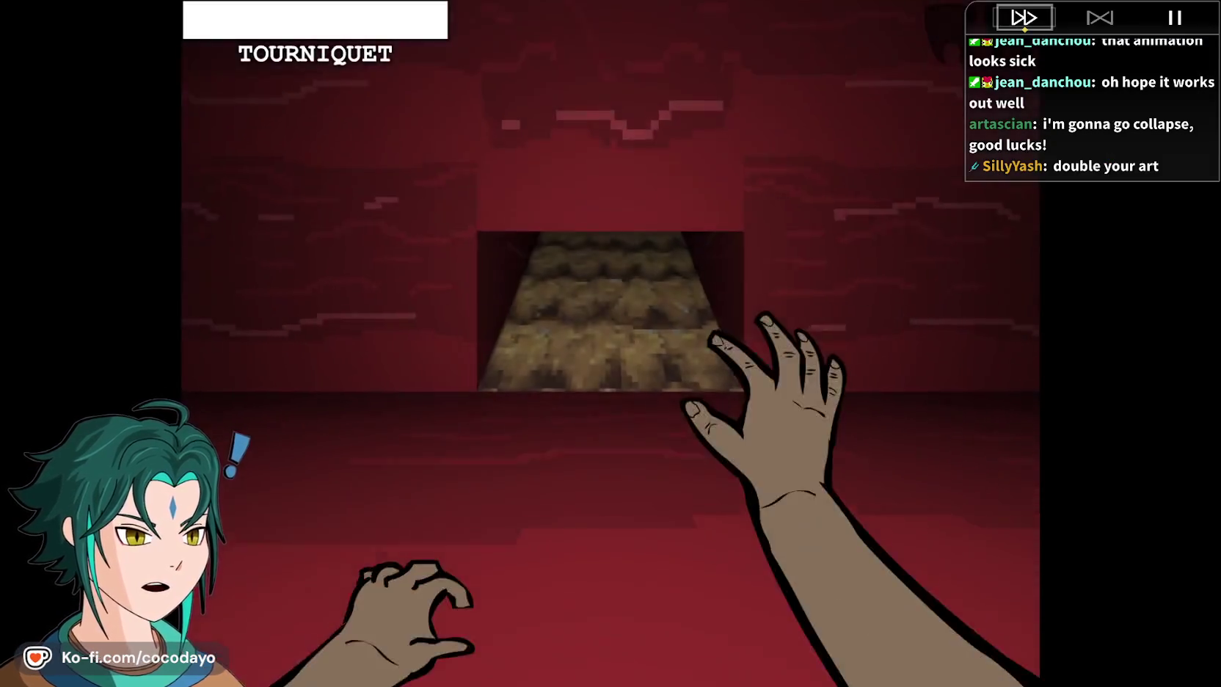
key(F4)
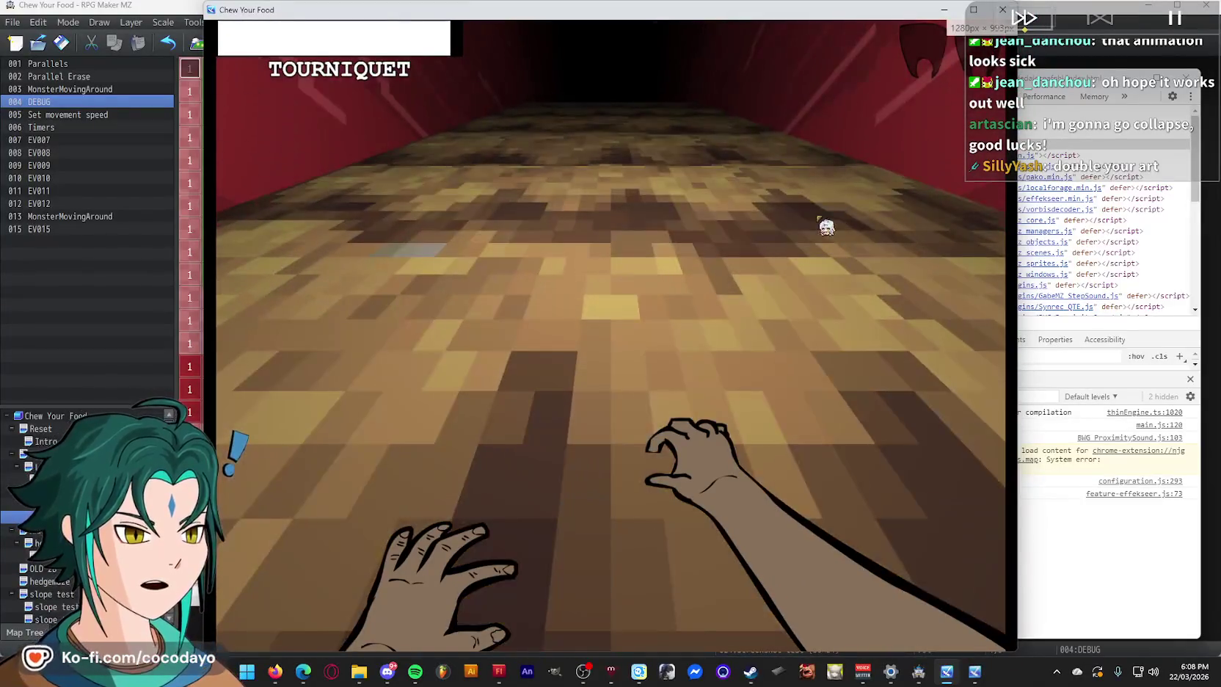
click(1002, 9)
double_click(296, 76)
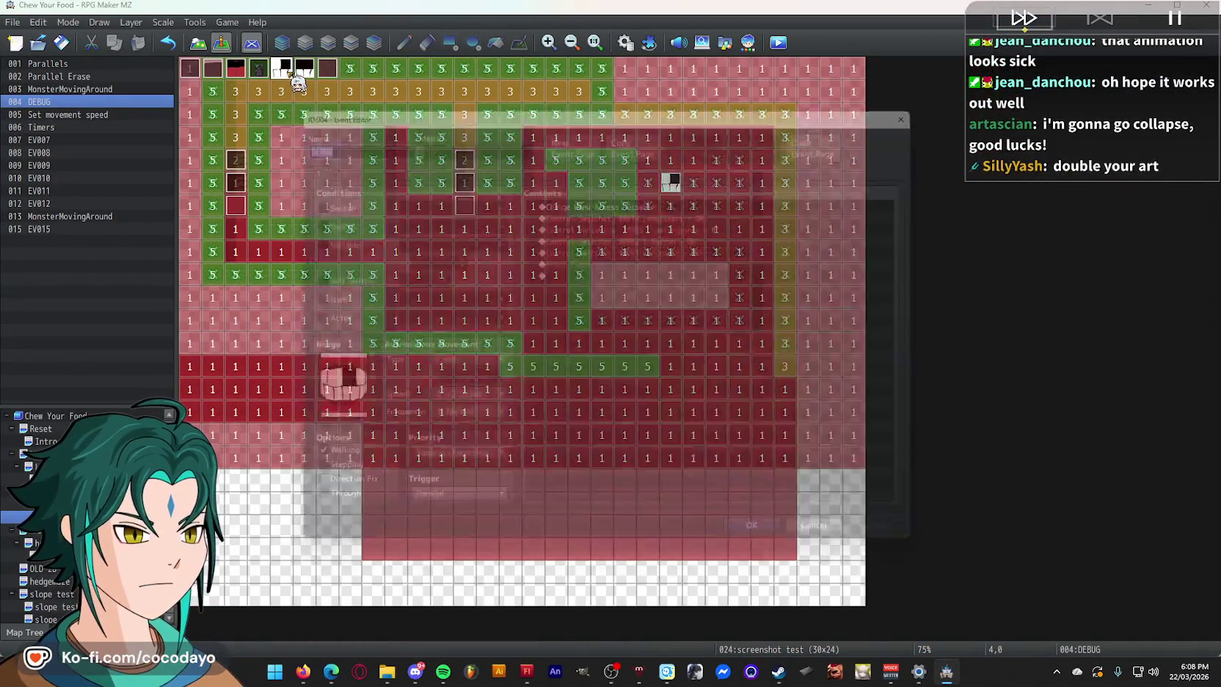
- Move the CanCrawl? OFF line up beneath Change Menu Access in the DEBUG event
click(721, 248)
click(693, 233)
click(704, 210)
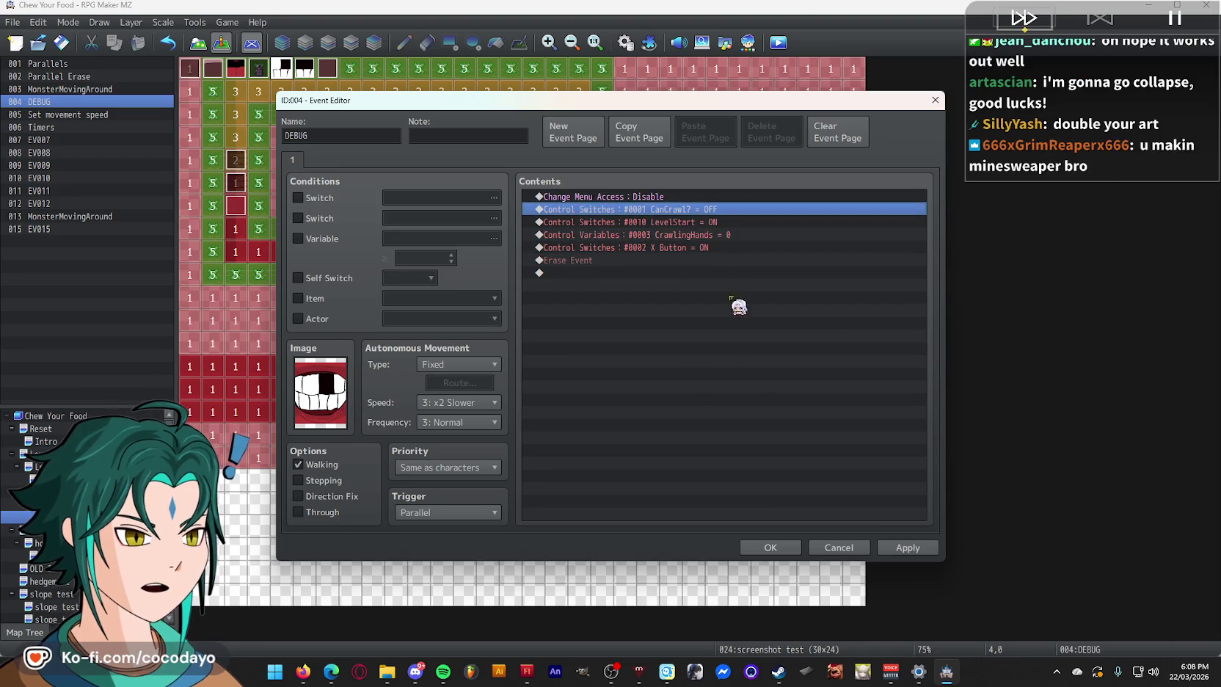
click(770, 548)
- Inspect the Set movement speed, Timers, 013 MonsterMovingAround and Parallels events unchanged
double_click(304, 82)
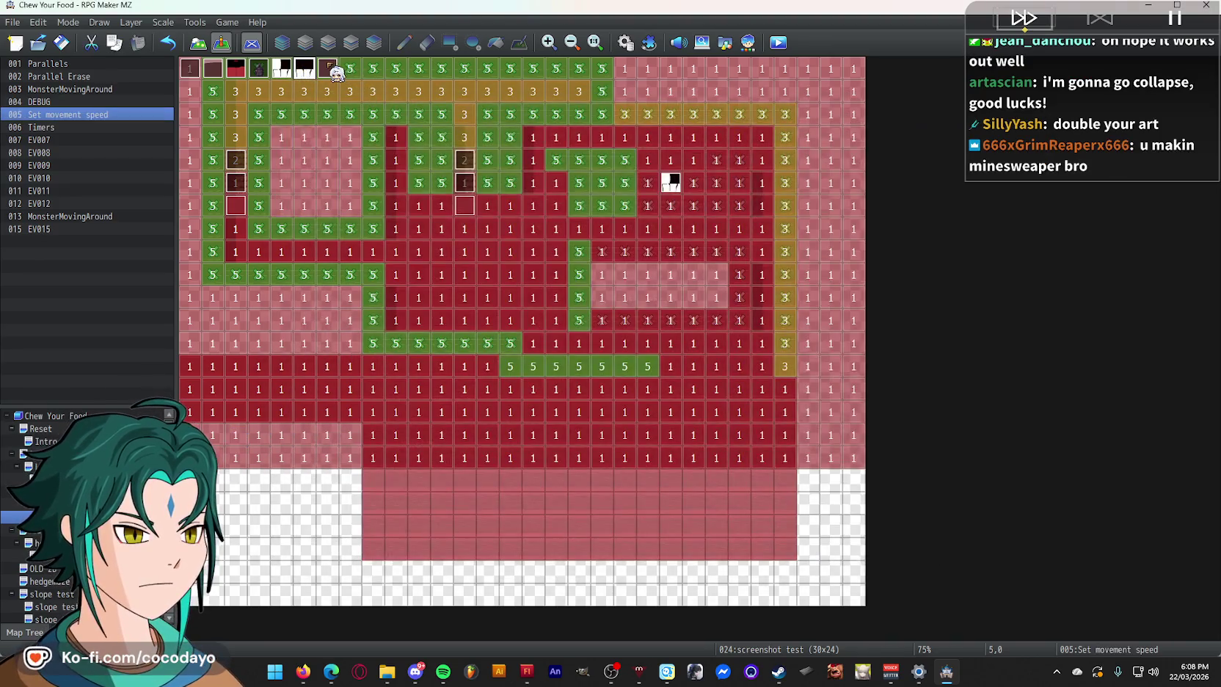
double_click(330, 70)
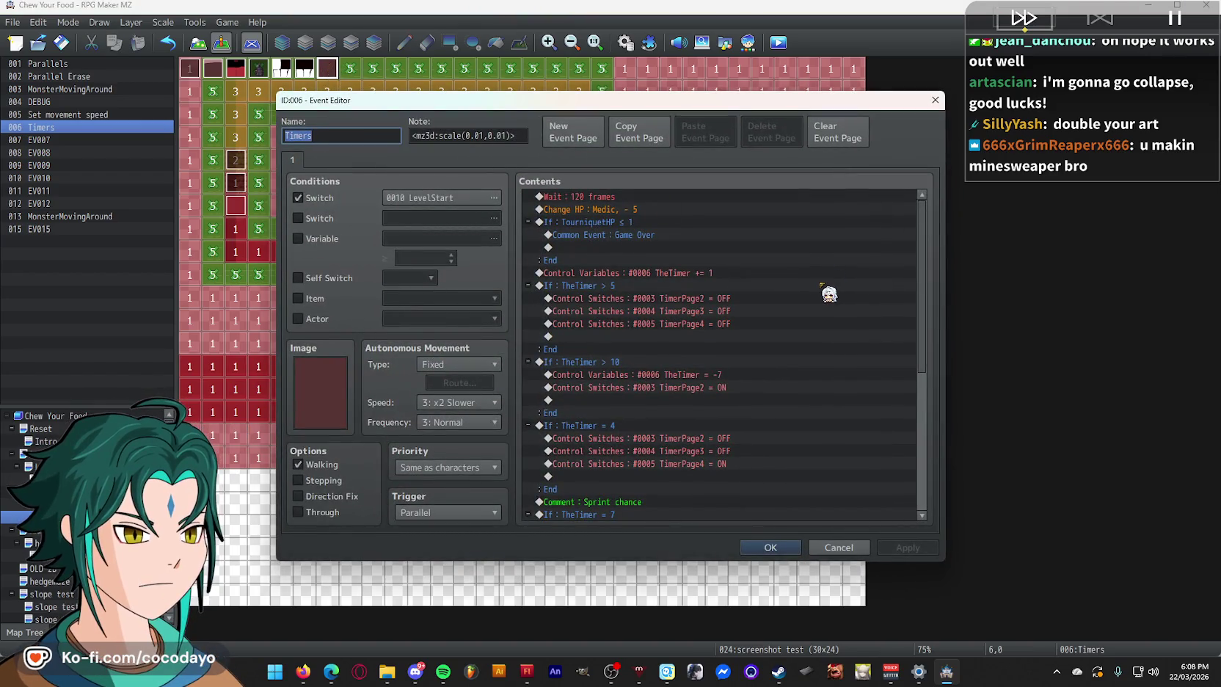
scroll(828, 293, down, 10)
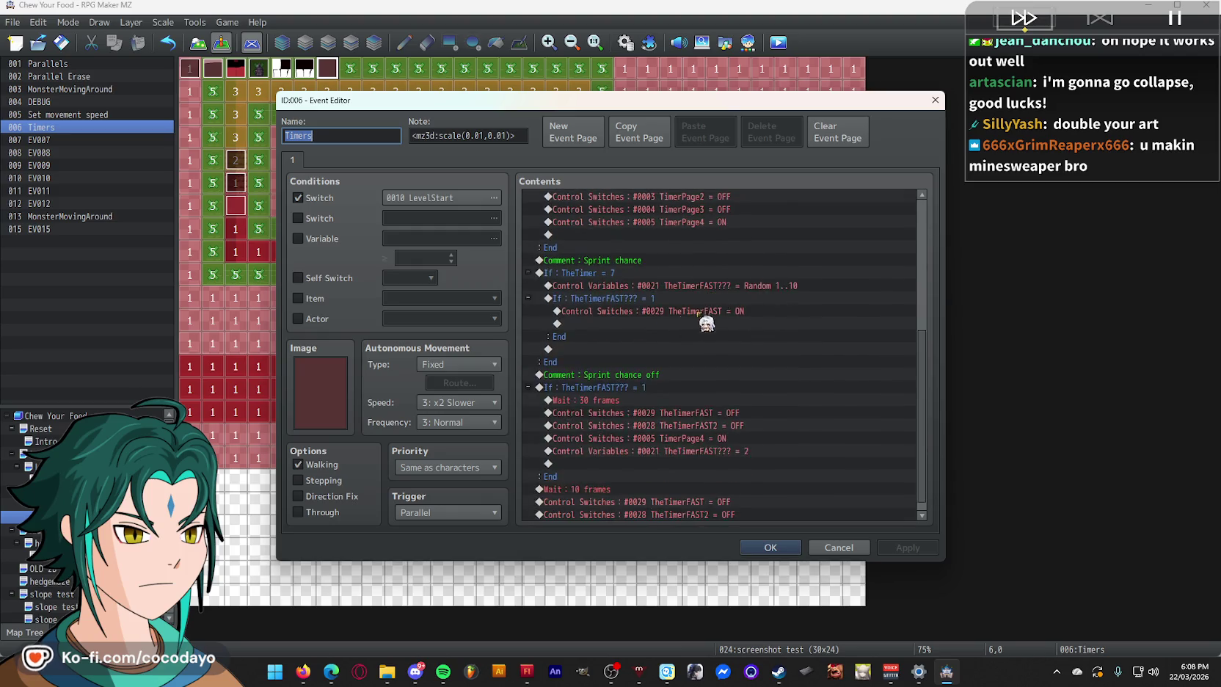
key(Escape)
double_click(265, 116)
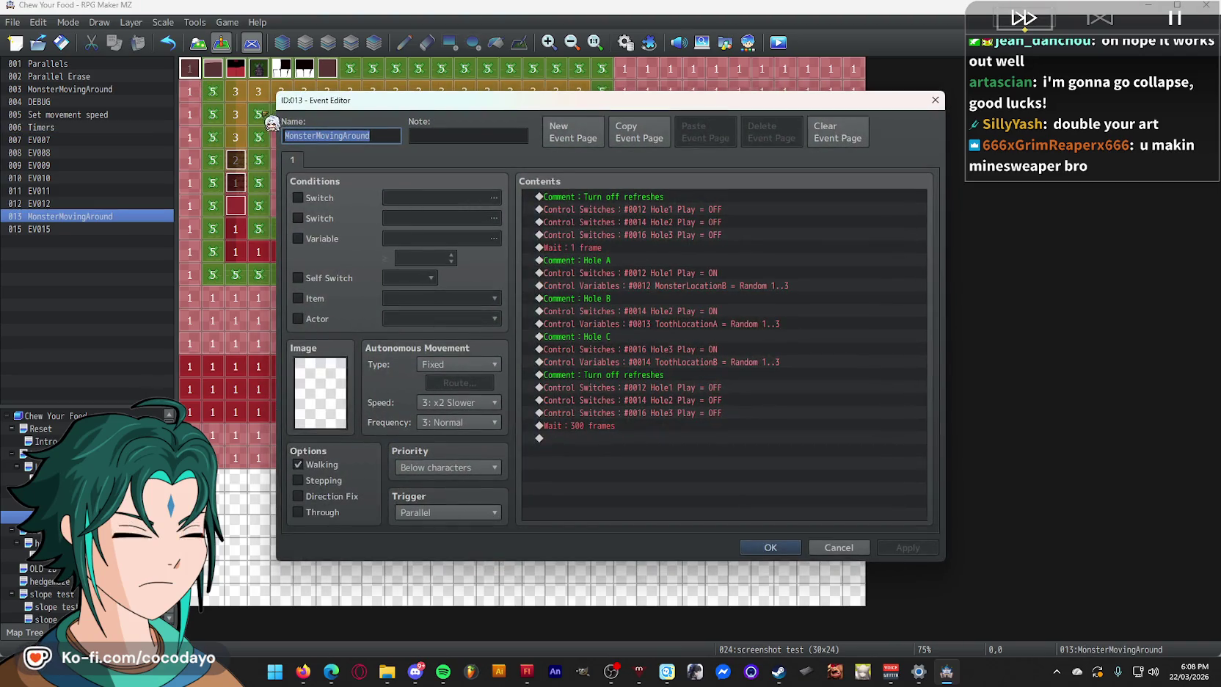
key(Escape)
double_click(213, 69)
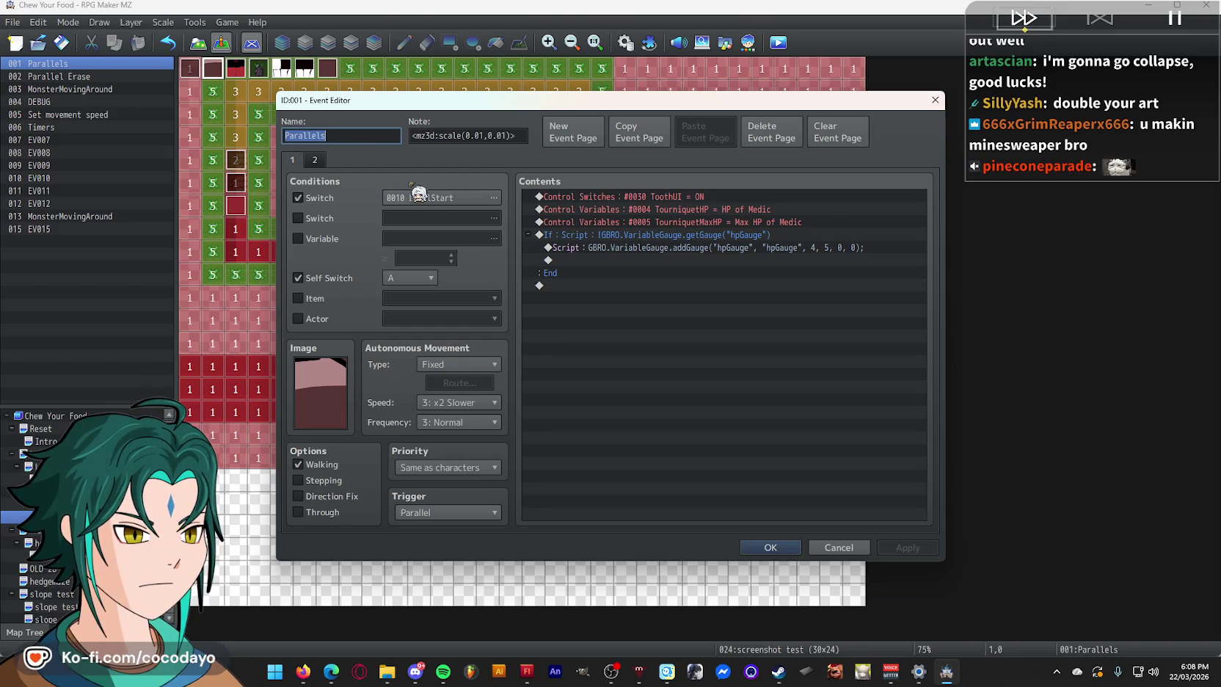
key(Escape)
- Toggle the Parallels event's ToothUI switch OFF and back ON, then check Parallel Erase and event 003
double_click(236, 74)
double_click(704, 196)
click(725, 407)
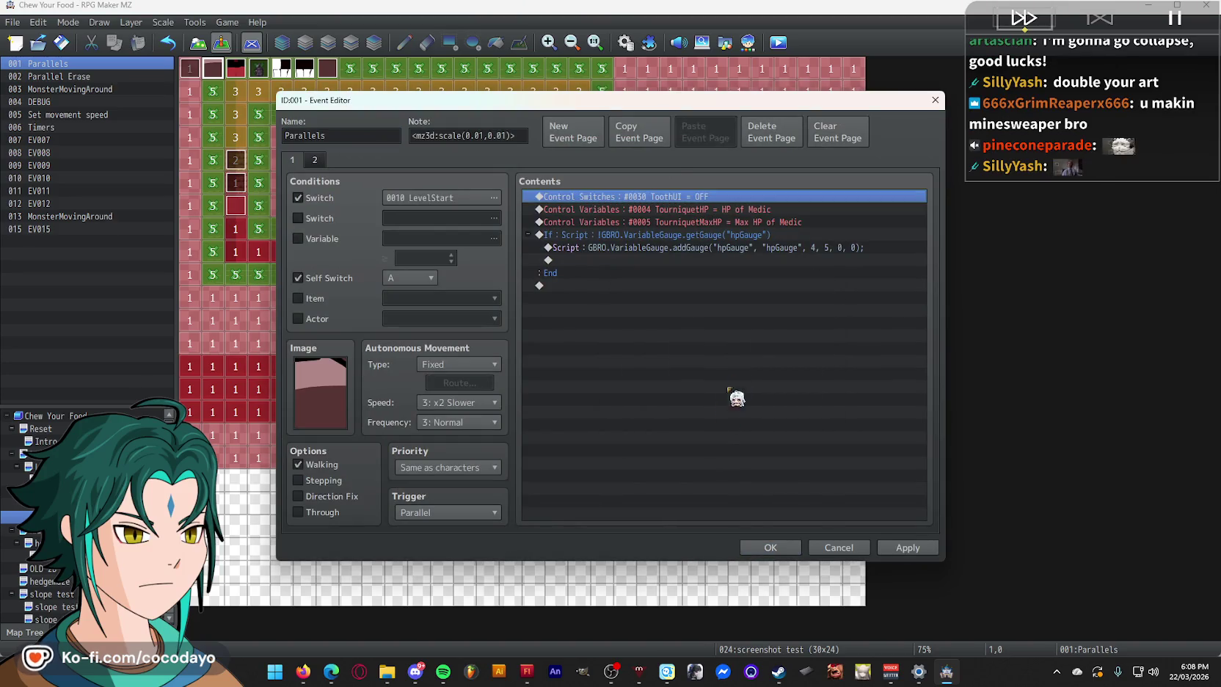
double_click(708, 197)
click(725, 407)
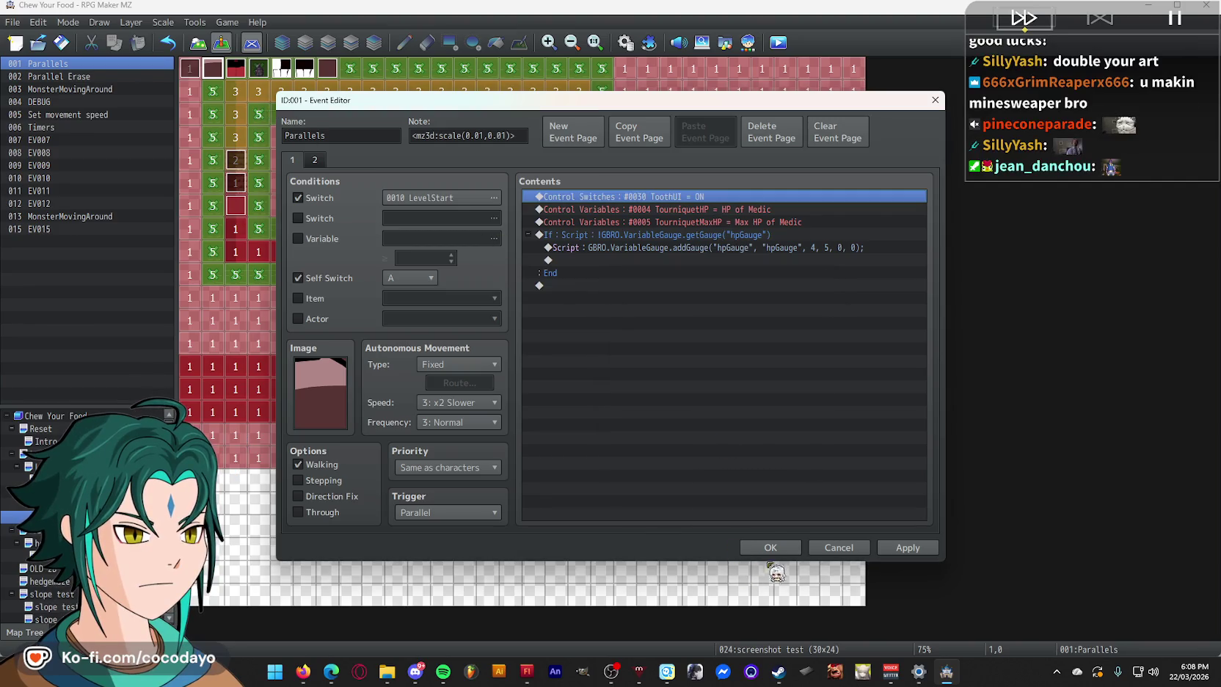
click(771, 547)
double_click(241, 72)
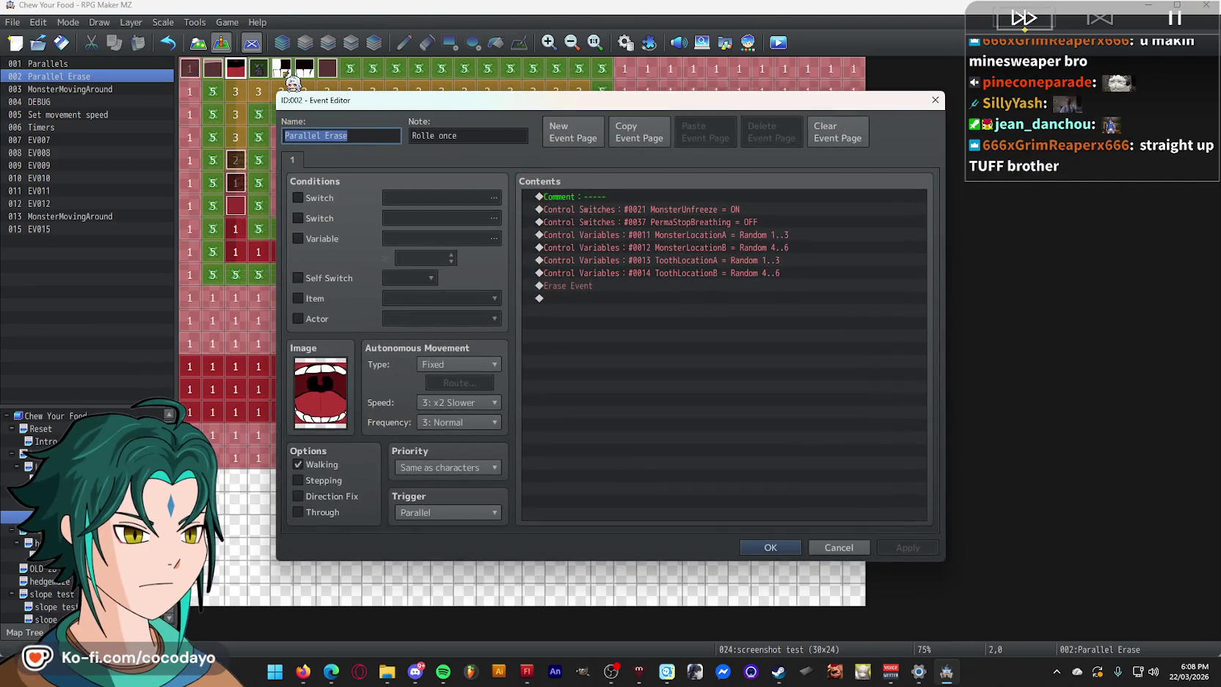
key(Escape)
double_click(260, 71)
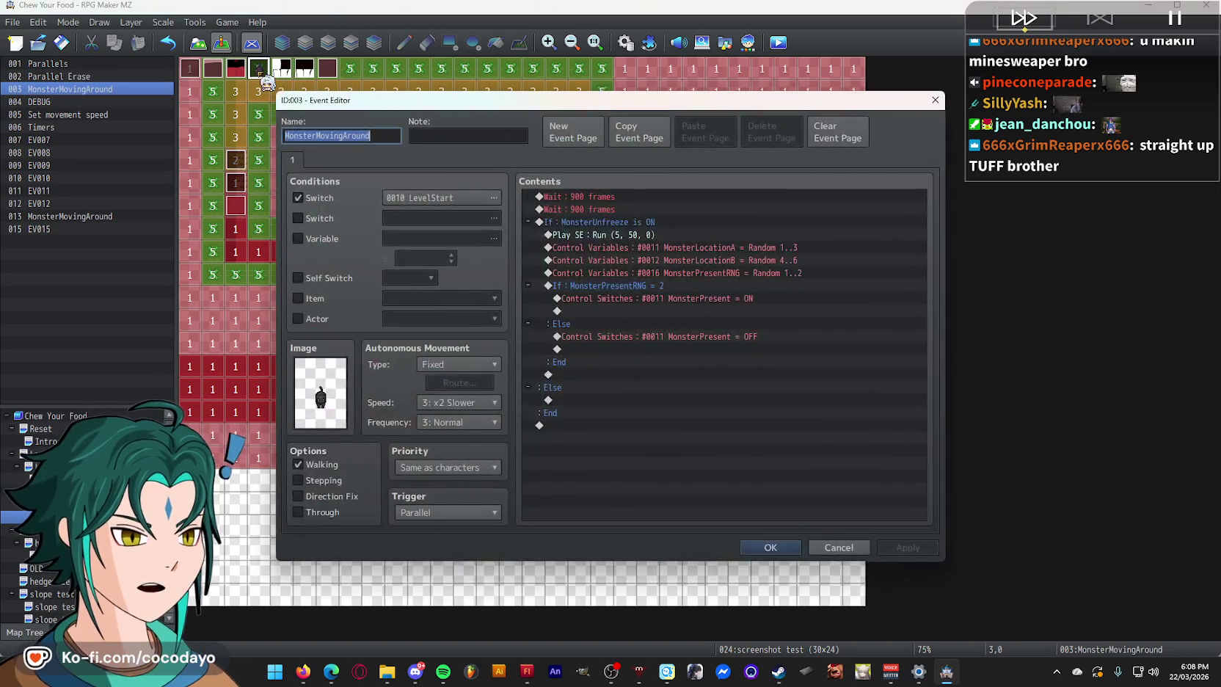
key(Escape)
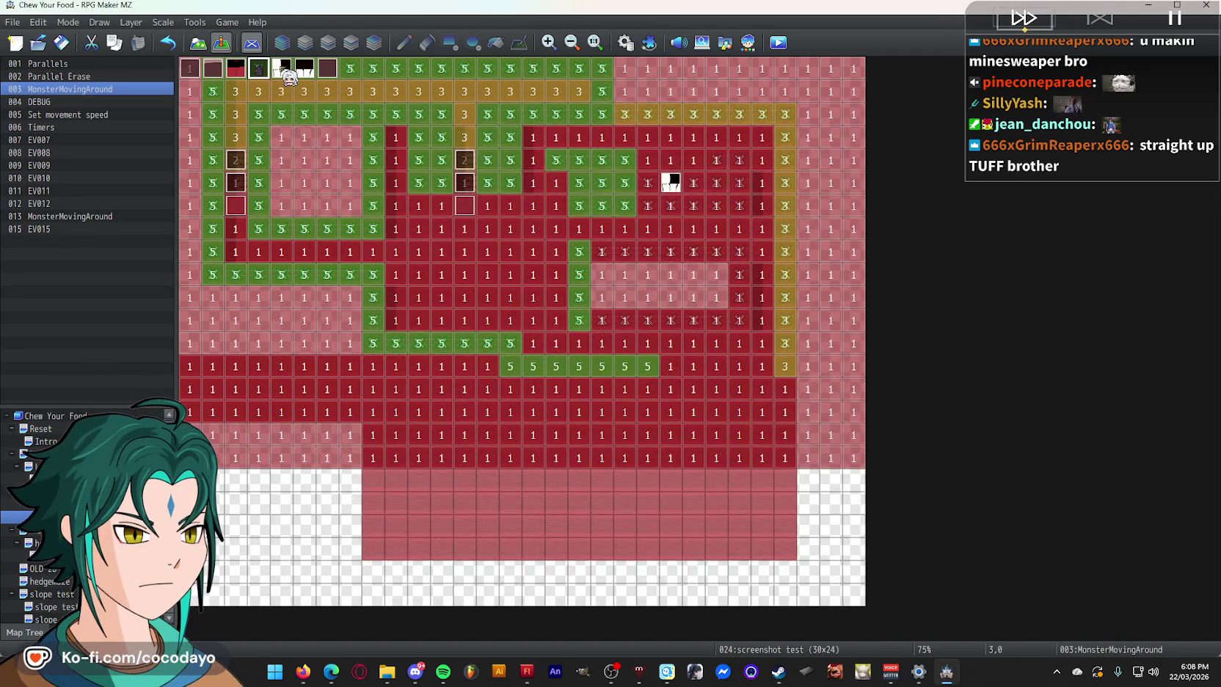
double_click(284, 71)
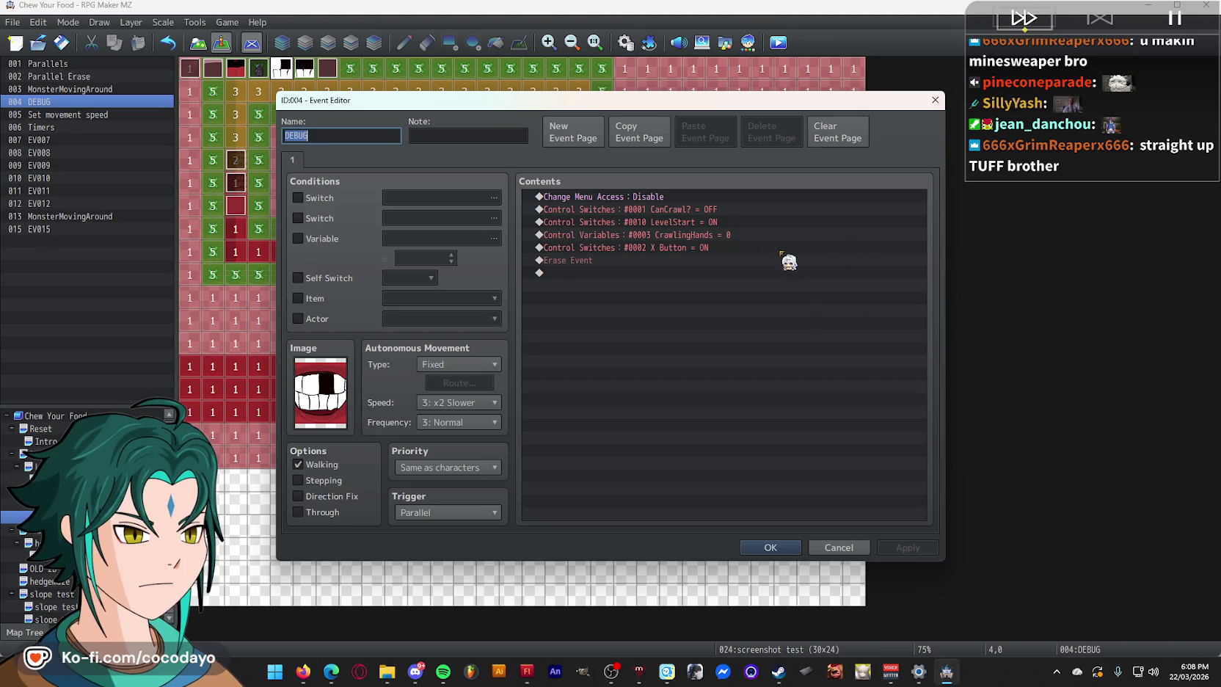
- Add a Self Switch A condition to the DEBUG event
click(769, 222)
key(Down)
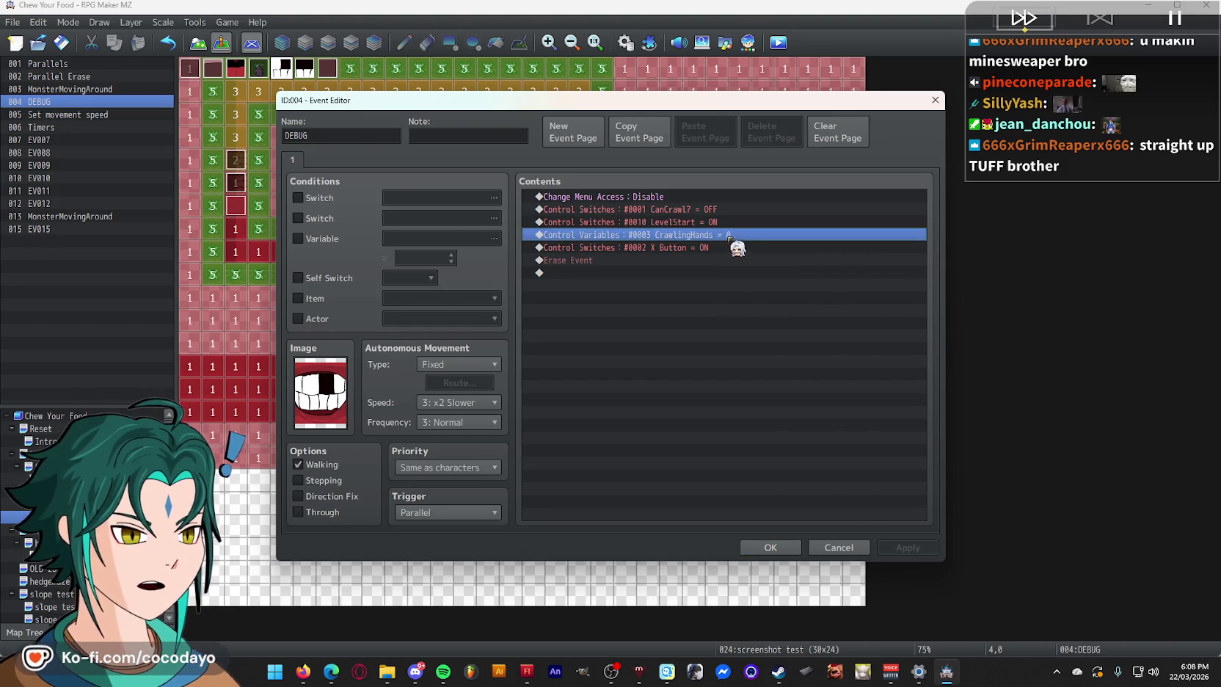
key(Return)
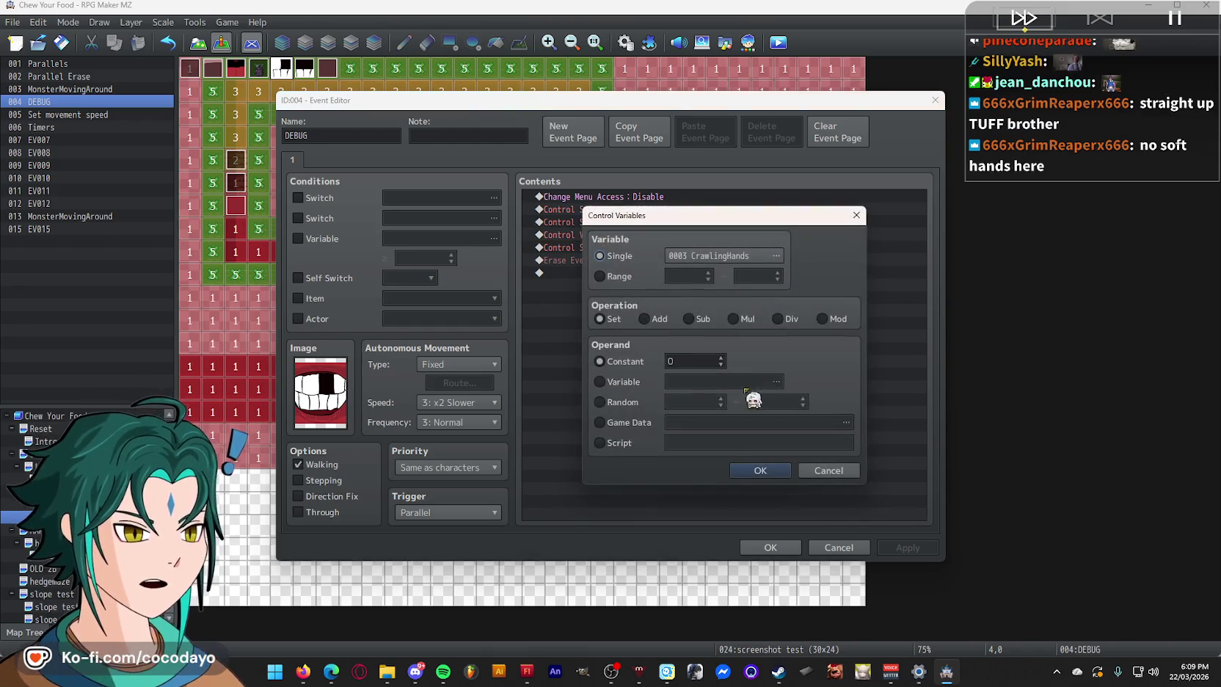
key(Escape)
click(698, 210)
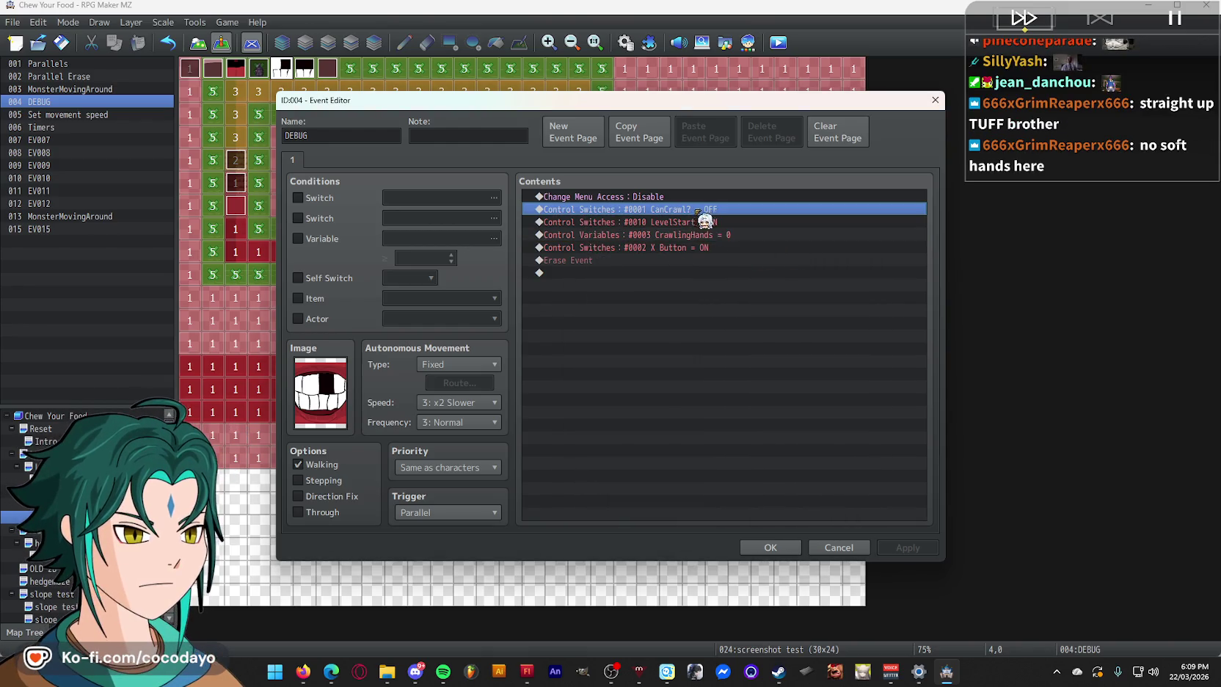
click(726, 247)
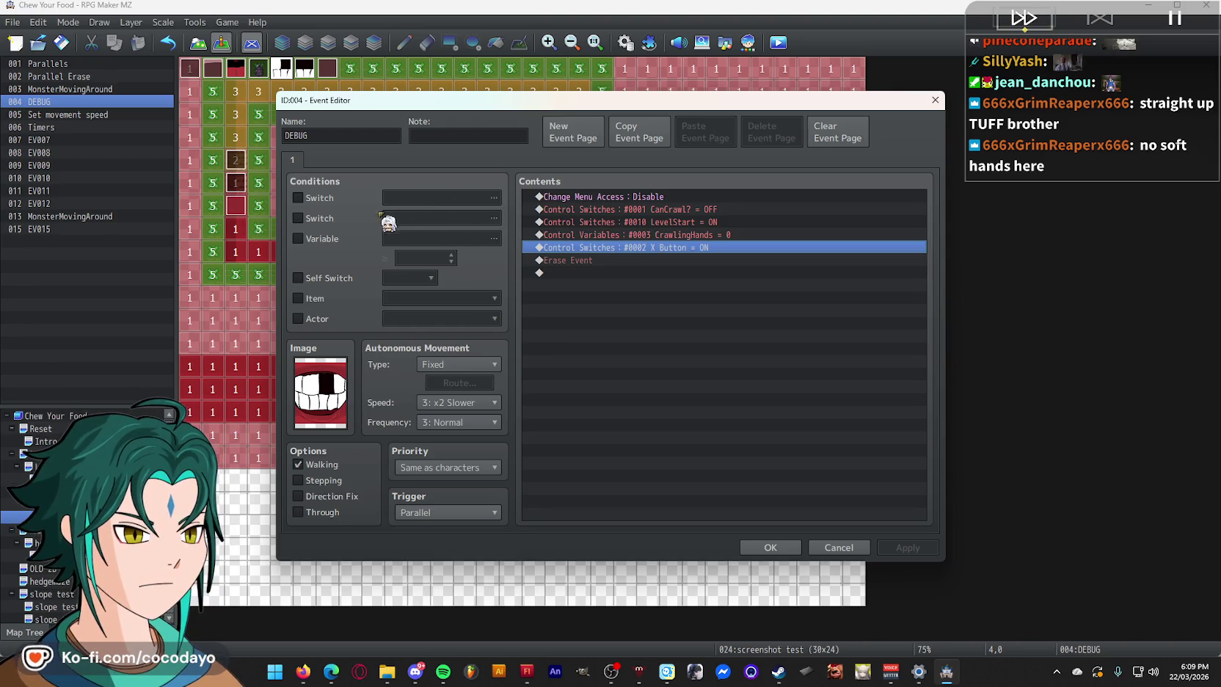
click(325, 279)
click(782, 550)
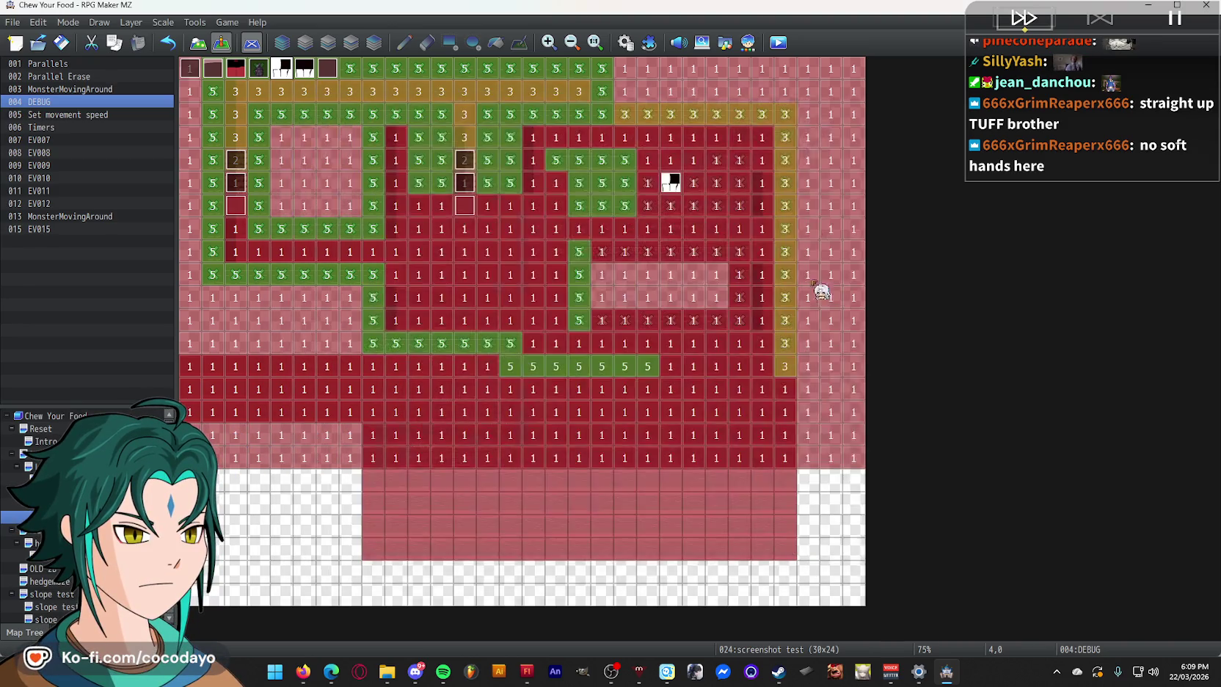
- Save and playtest the maze, then quit back to the map editor
click(777, 41)
click(598, 355)
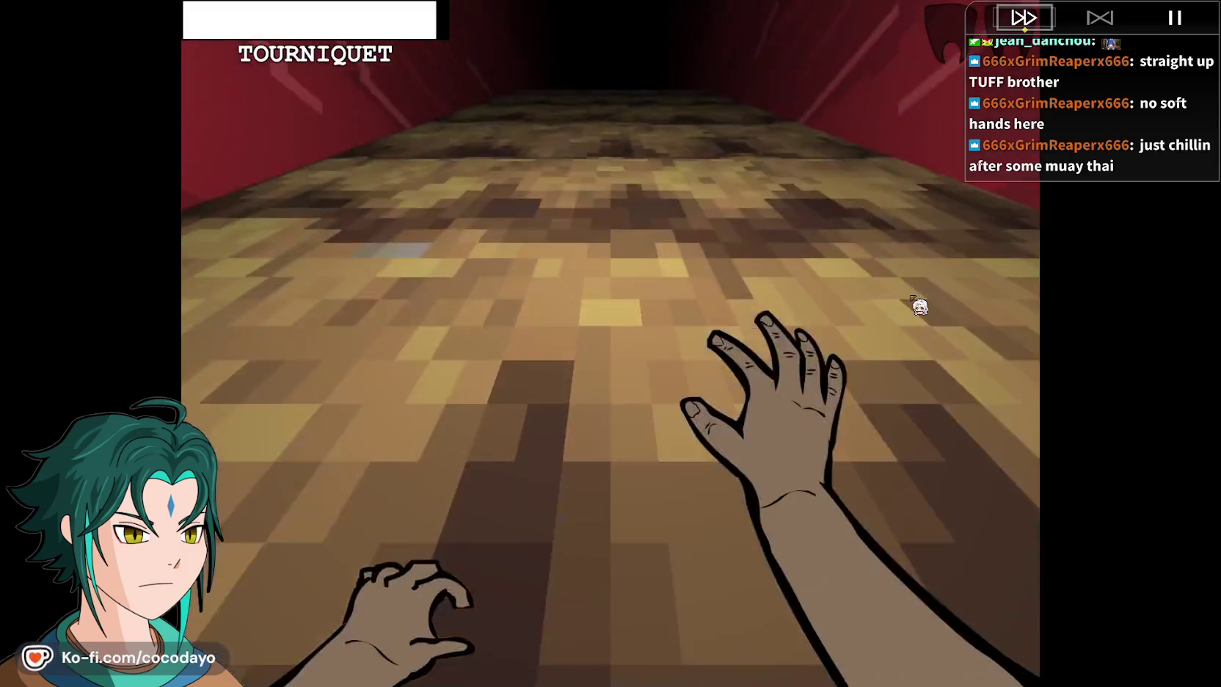
key(alt+F4)
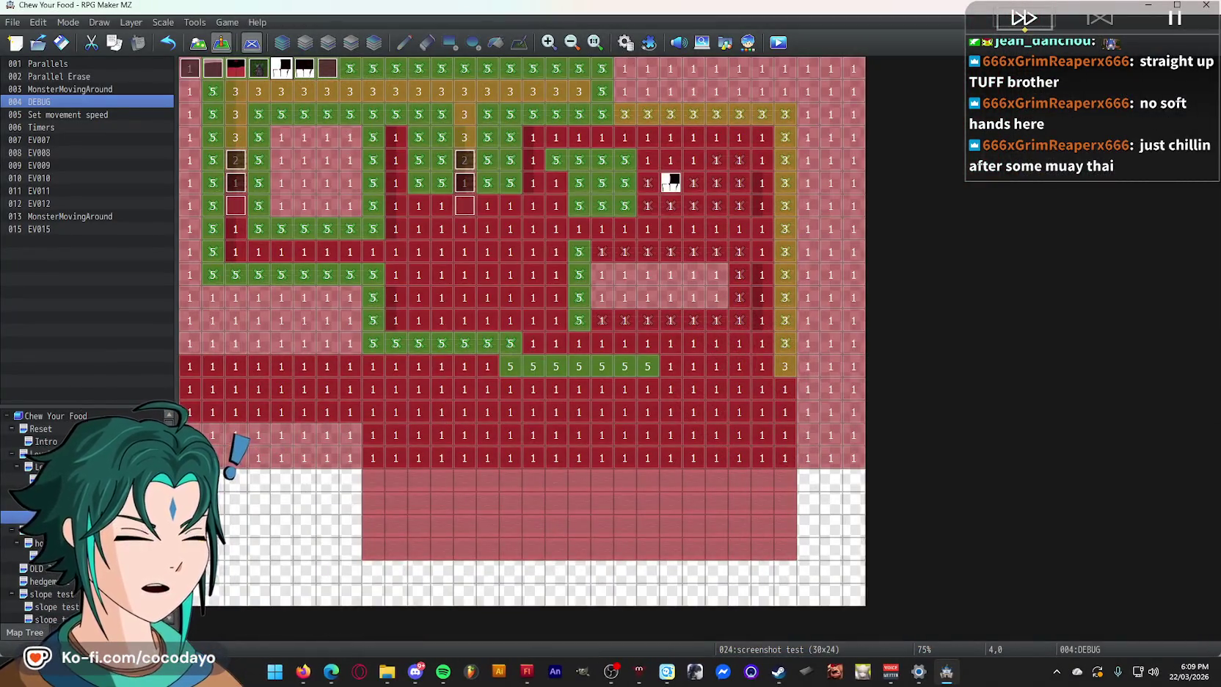
click(199, 45)
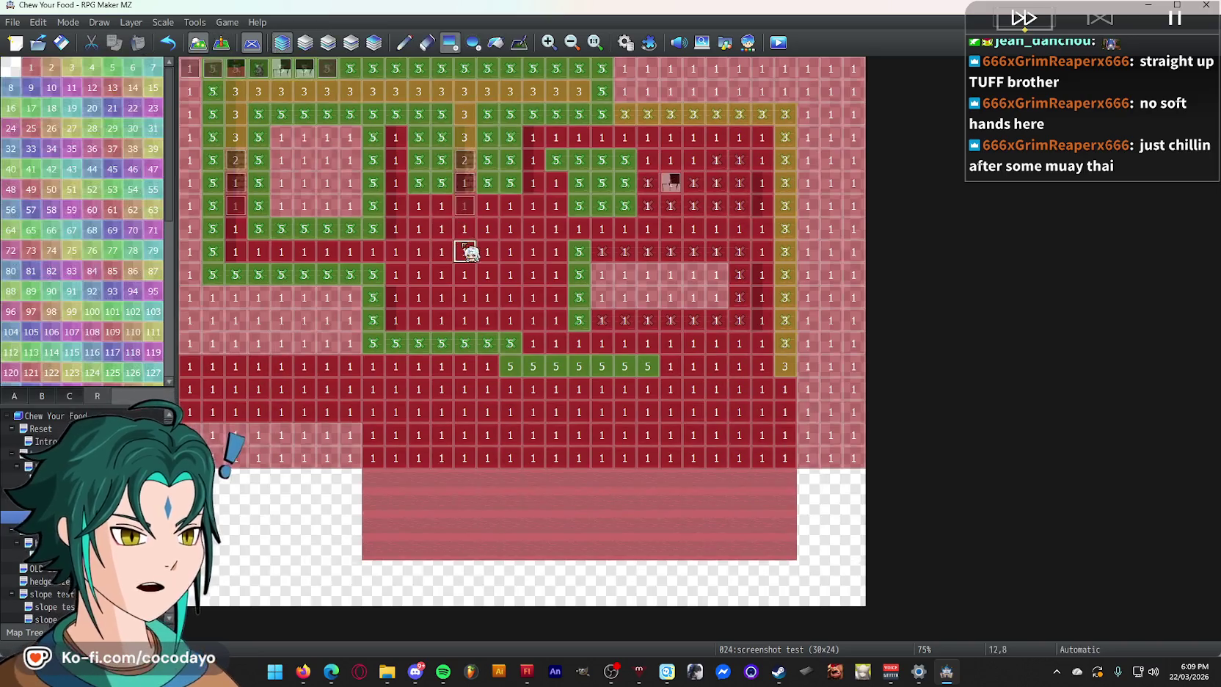
- Set the player's starting position to tile 12,7 and start a saved playtest
click(16, 397)
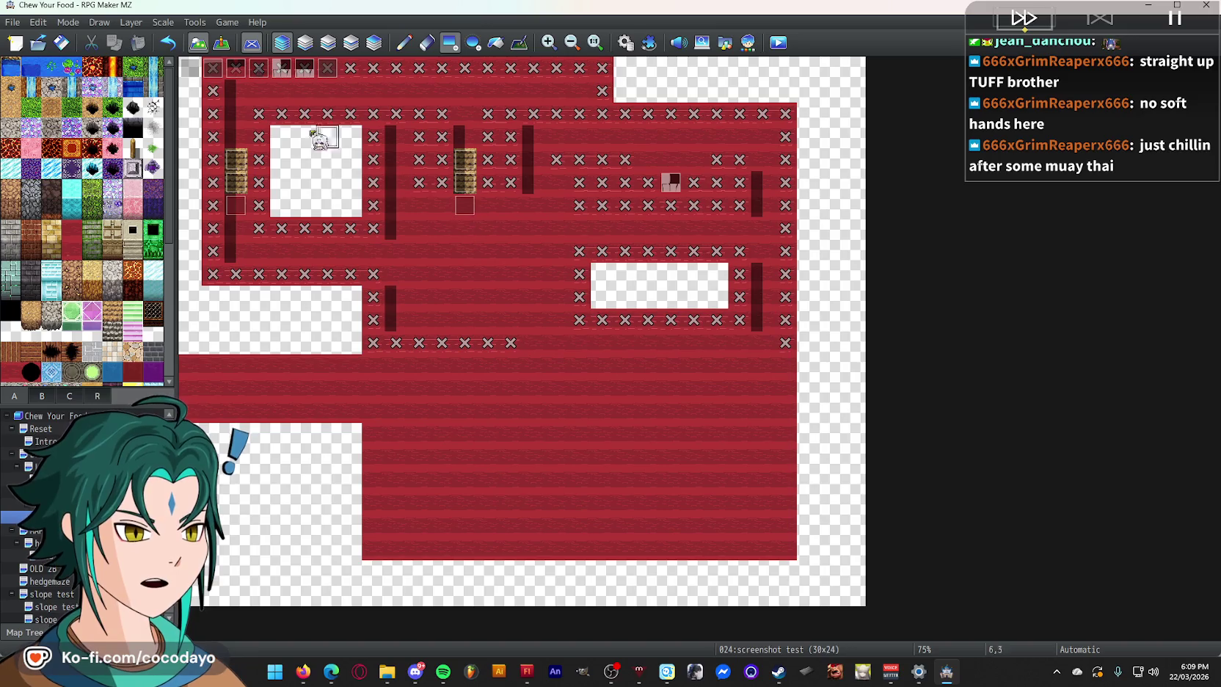
click(221, 44)
right_click(464, 228)
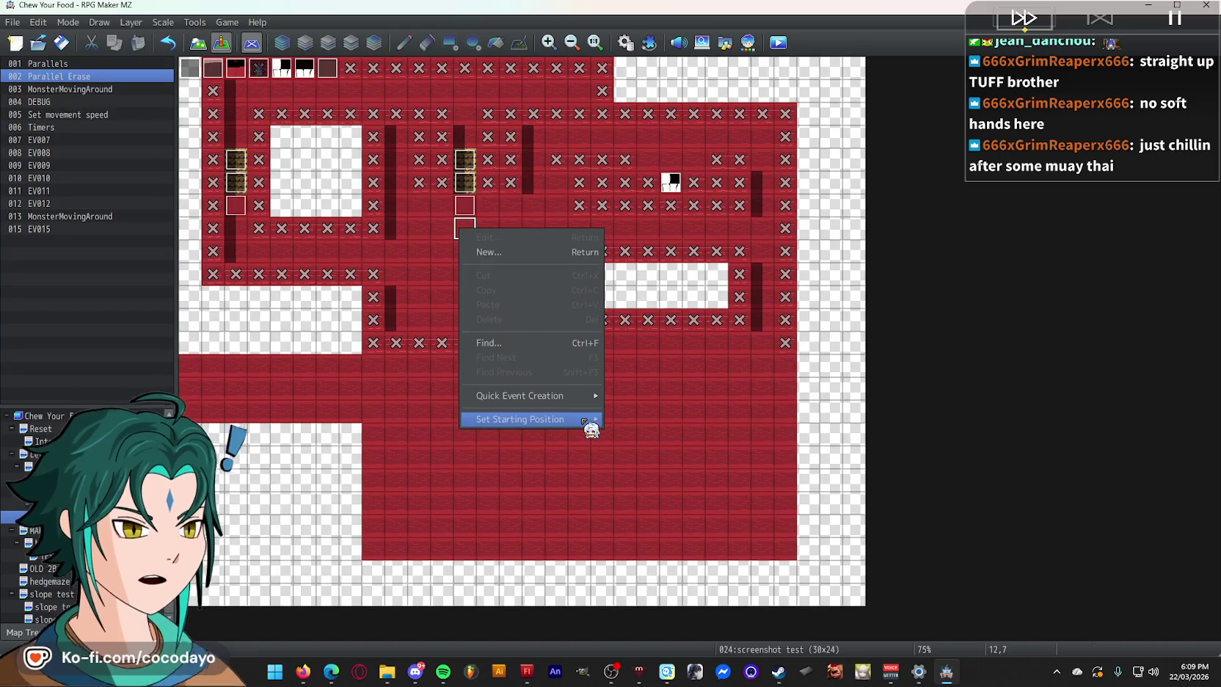
click(583, 424)
click(776, 43)
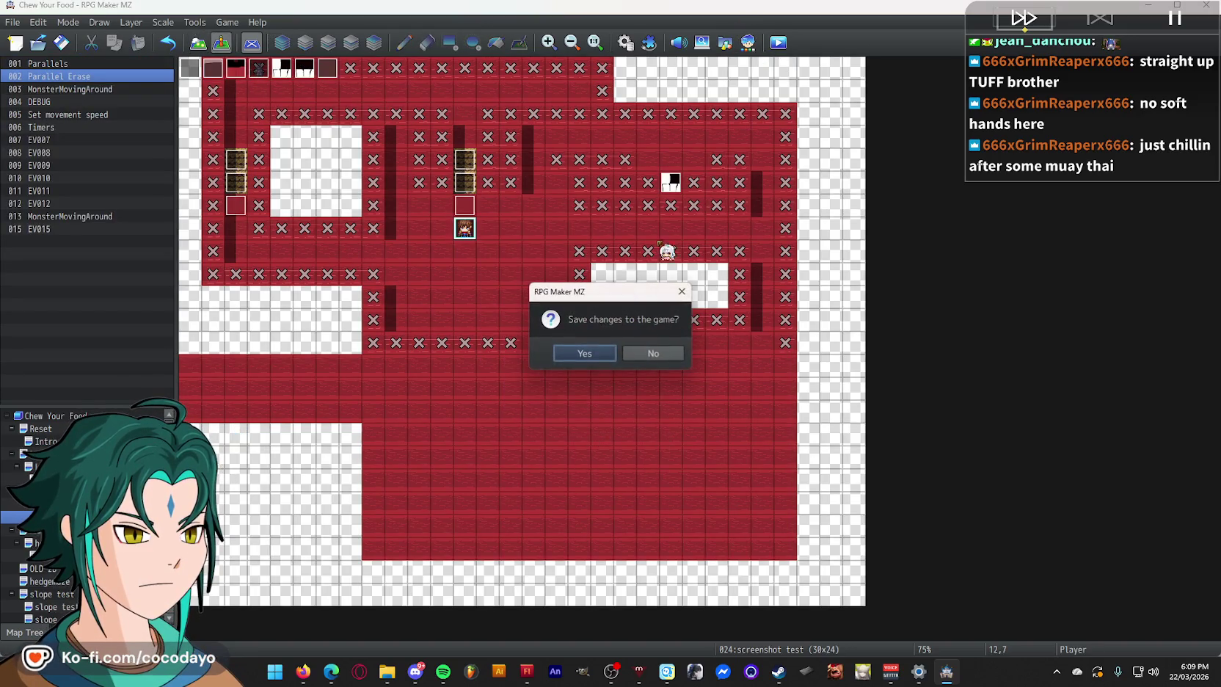
click(585, 353)
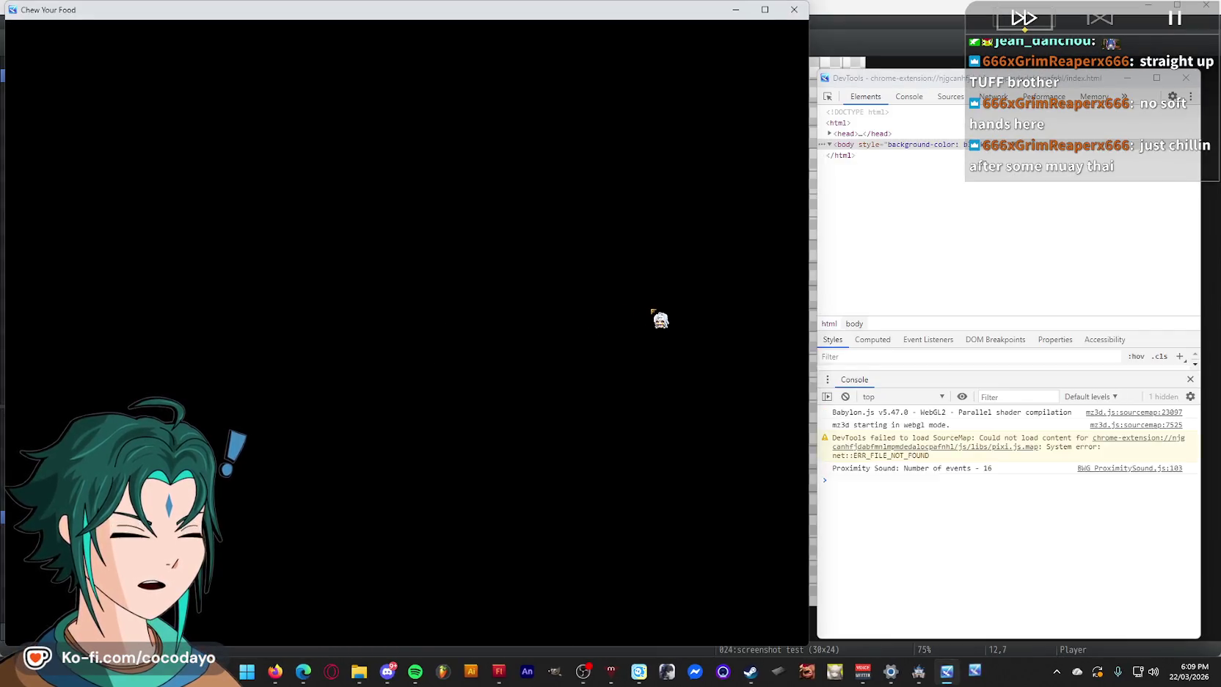
- Walk forward down the corridor in fullscreen playtest, then close the game
key(F4)
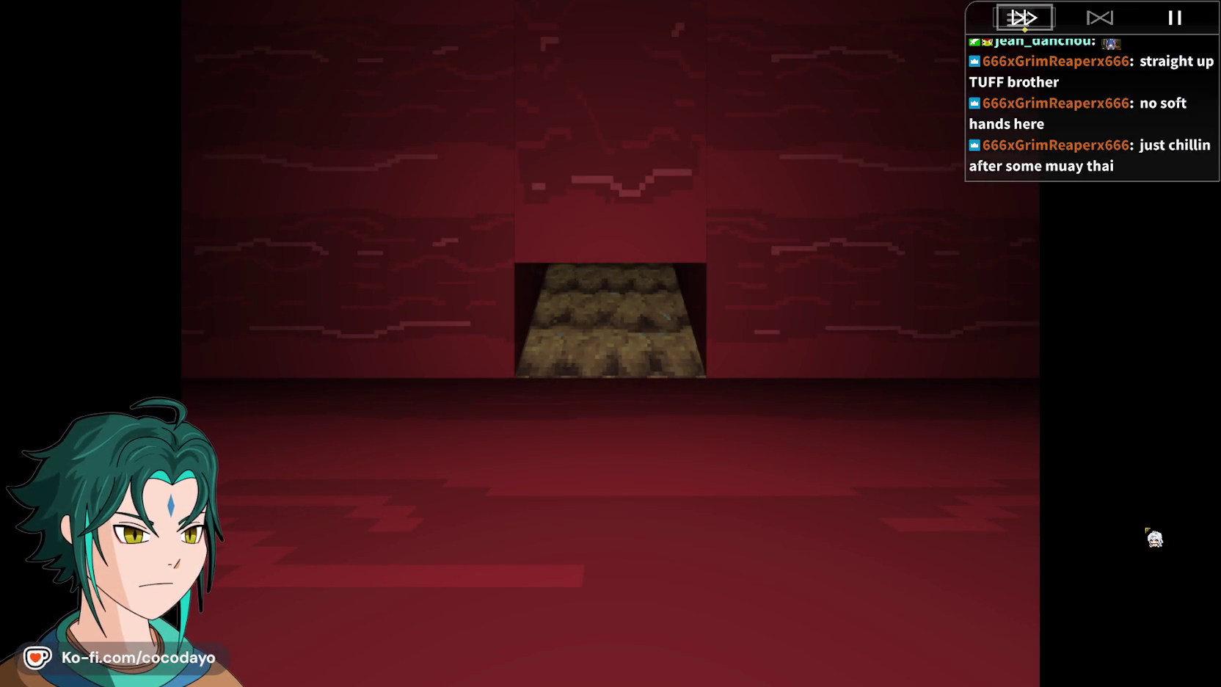
key(Up)
key(F4)
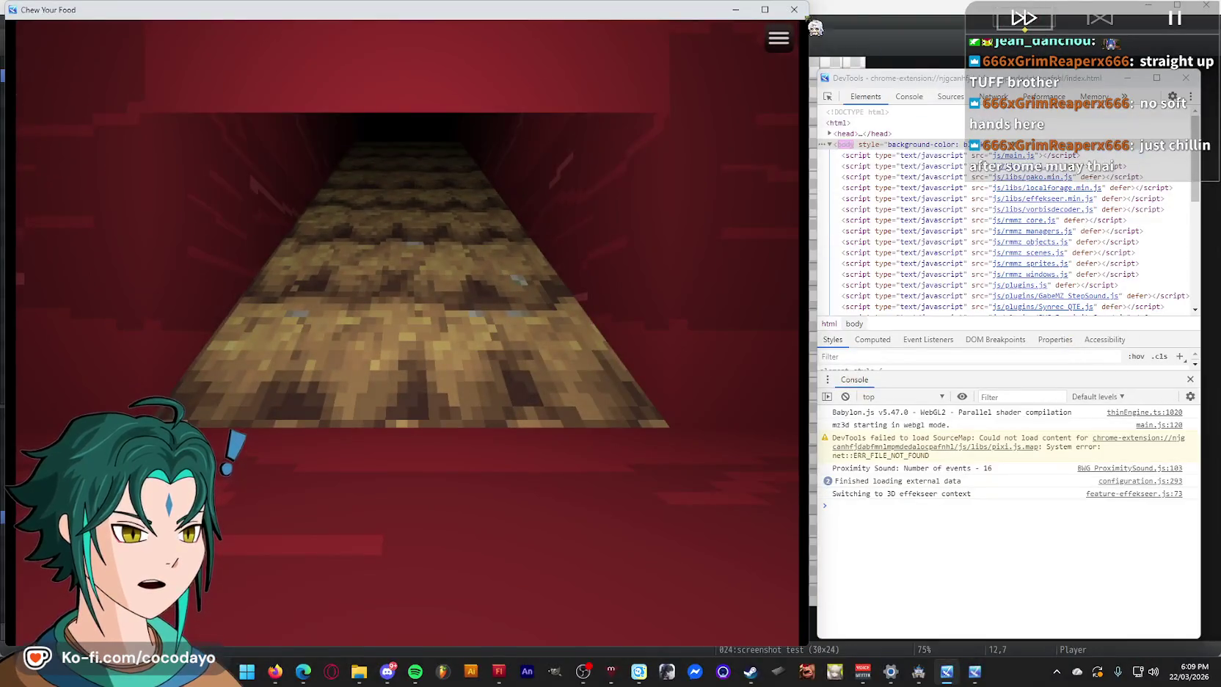
click(794, 10)
- Untick the Self Switch A condition on the DEBUG event
double_click(300, 73)
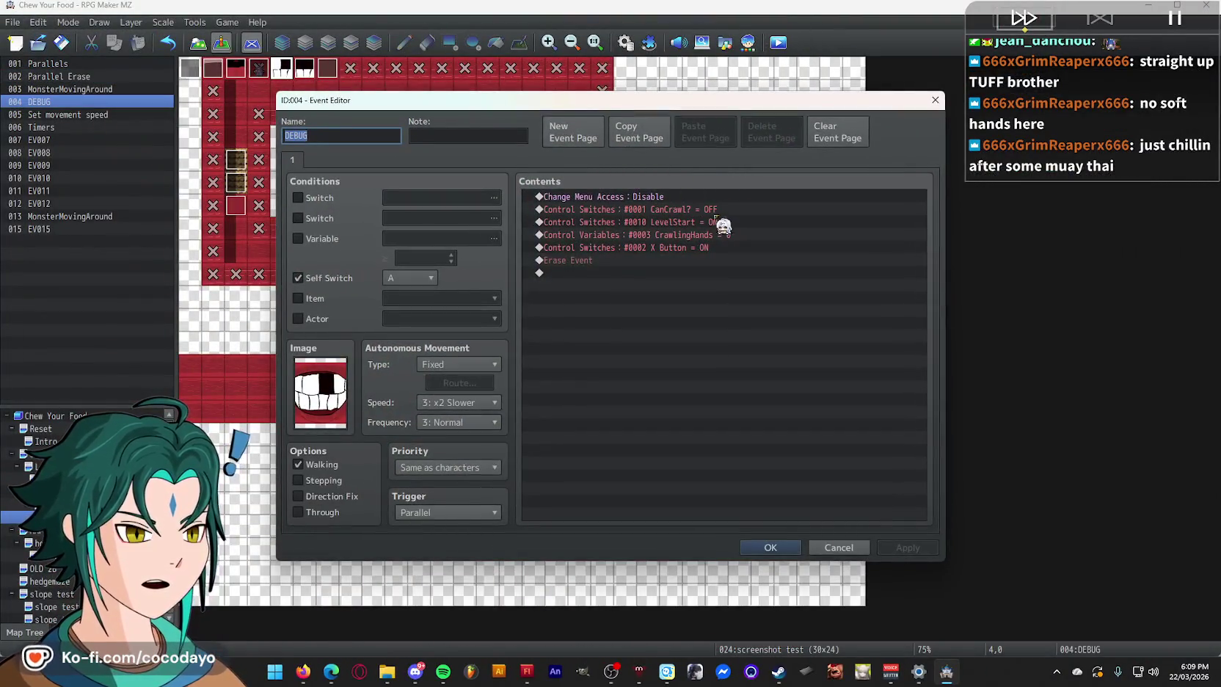
click(697, 198)
click(298, 278)
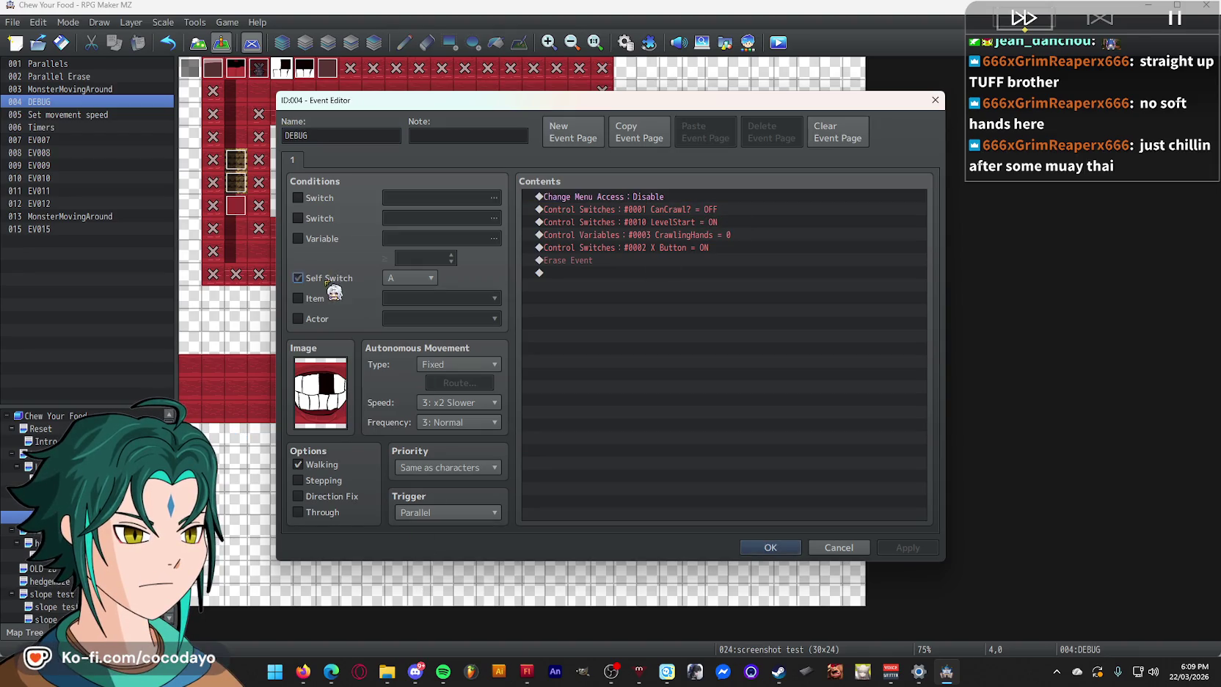
click(748, 222)
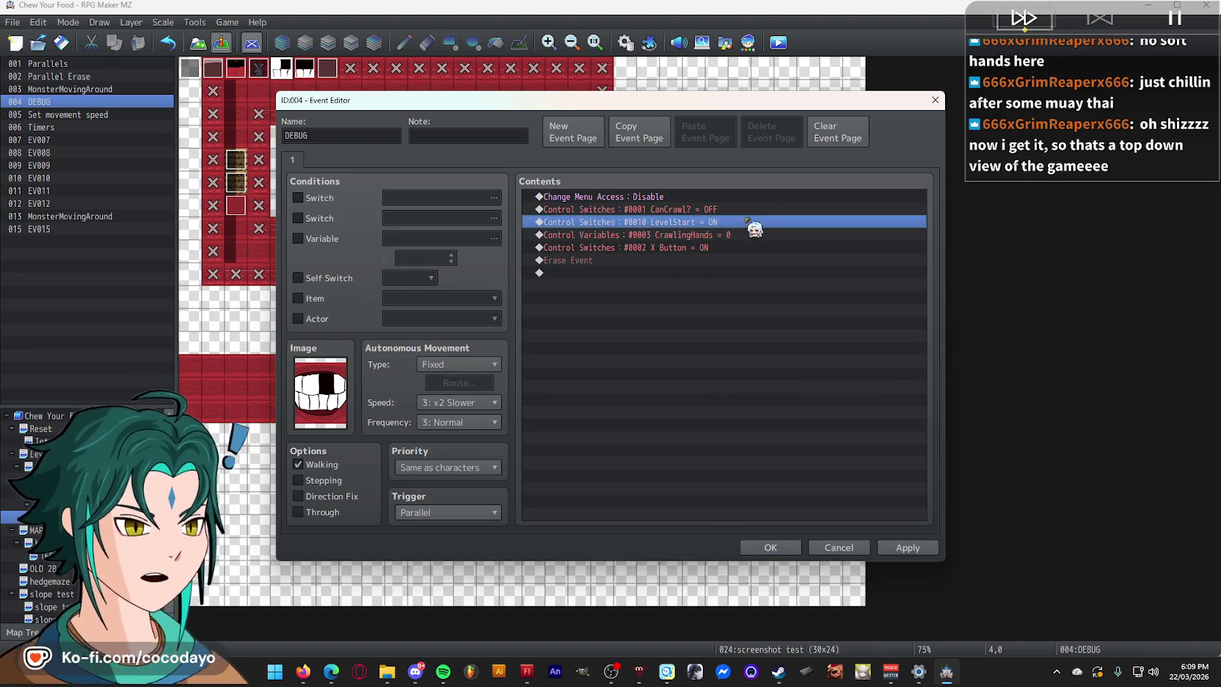
click(760, 209)
click(770, 547)
- Save and playtest again to the crimson room, then close the game and open map test
click(782, 47)
click(587, 354)
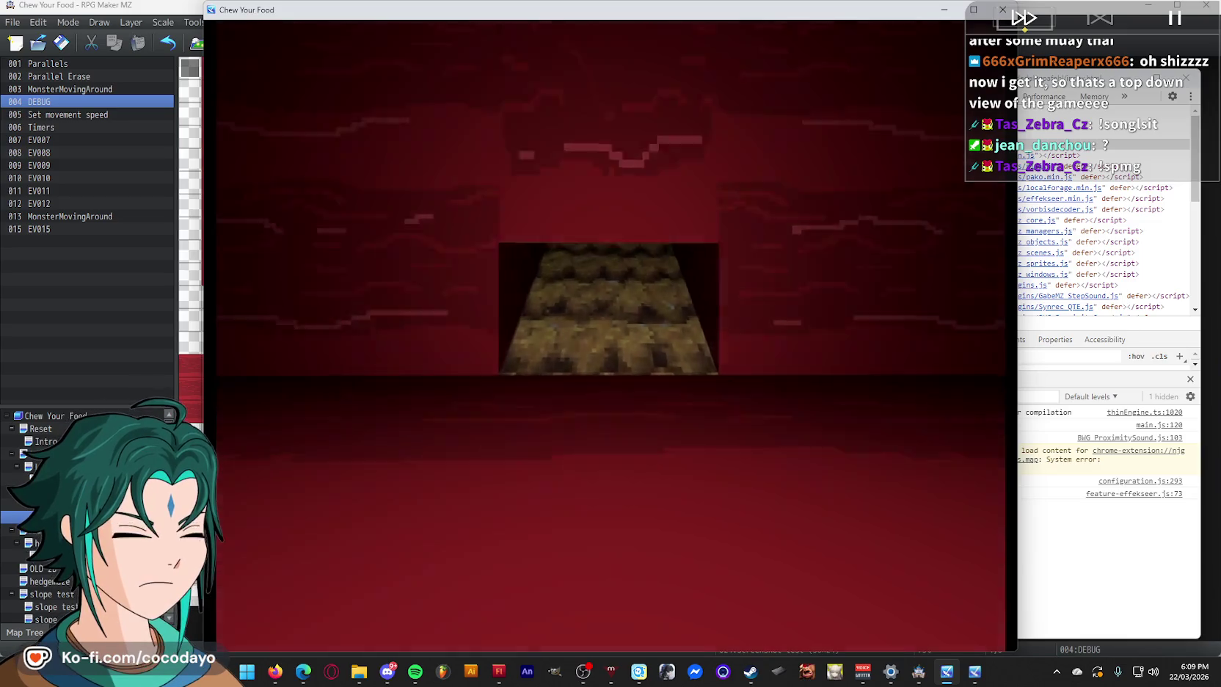
key(F4)
key(F4)
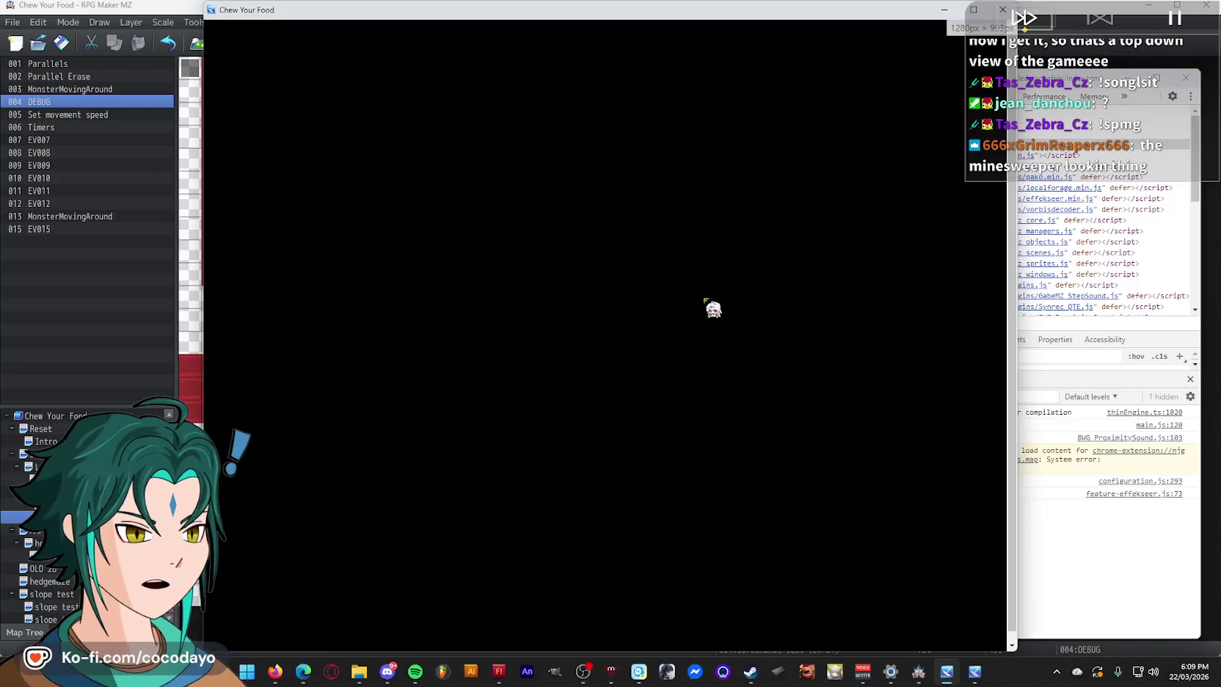
click(1002, 10)
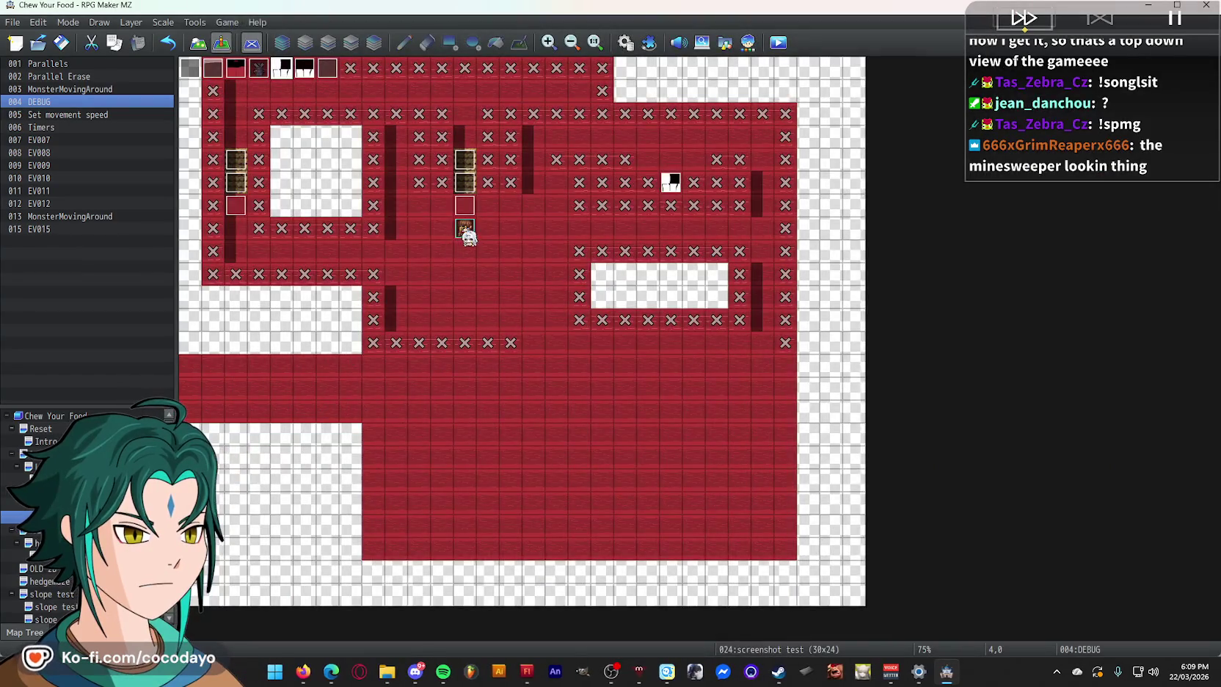
click(14, 504)
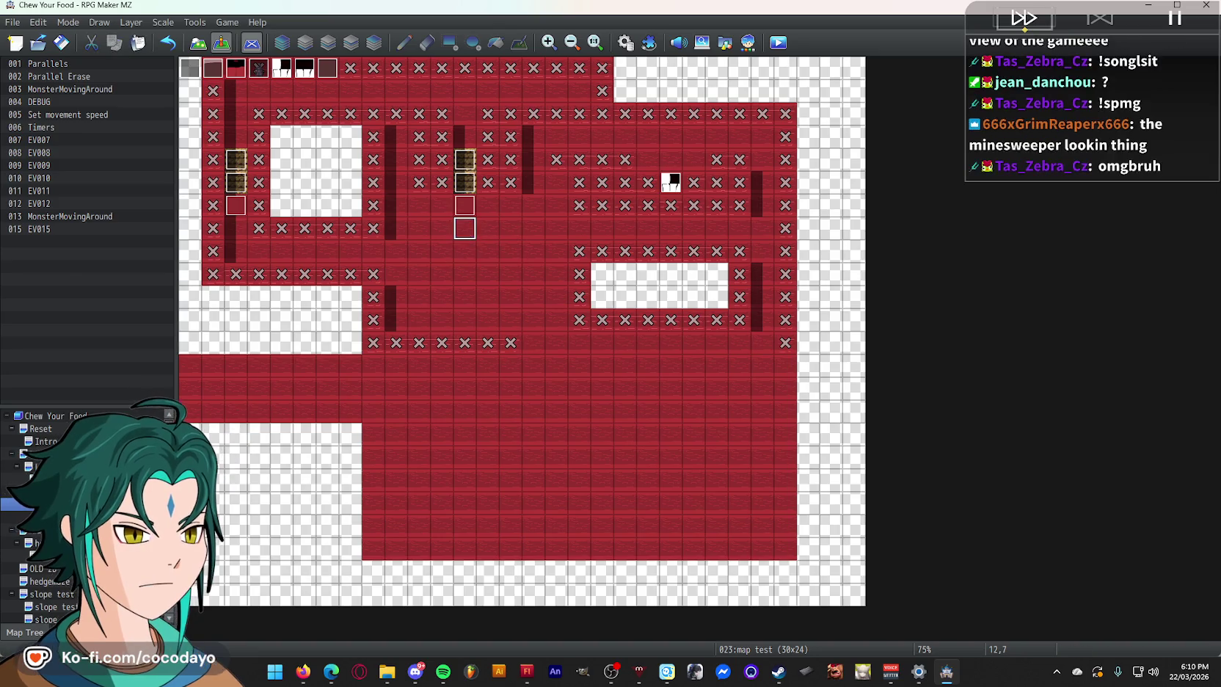
- Browse the Level2 and Level1 maps, then open Intro and launch a saved playtest
click(22, 466)
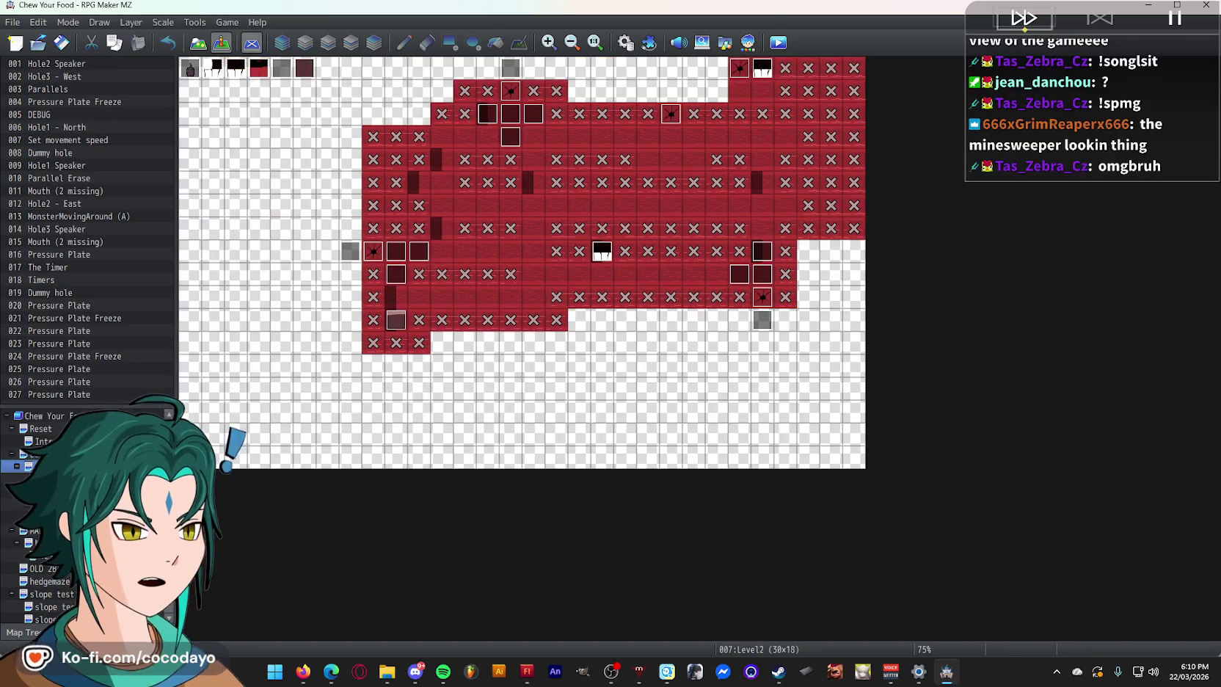
right_click(22, 453)
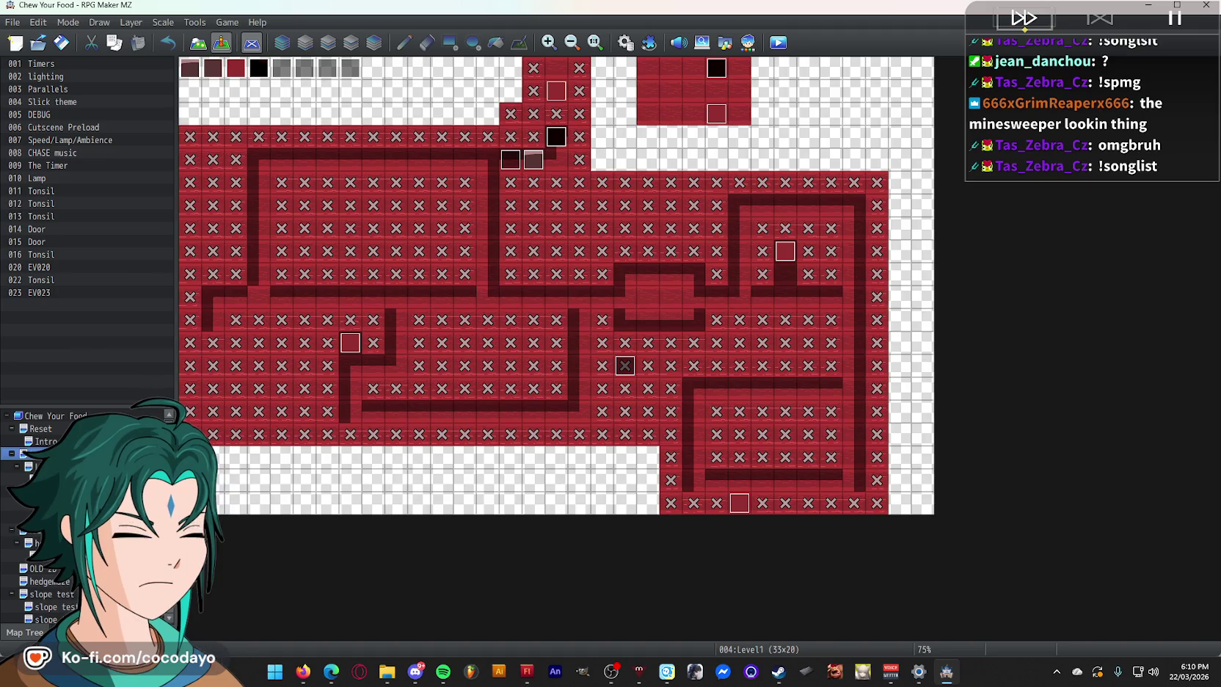
click(22, 466)
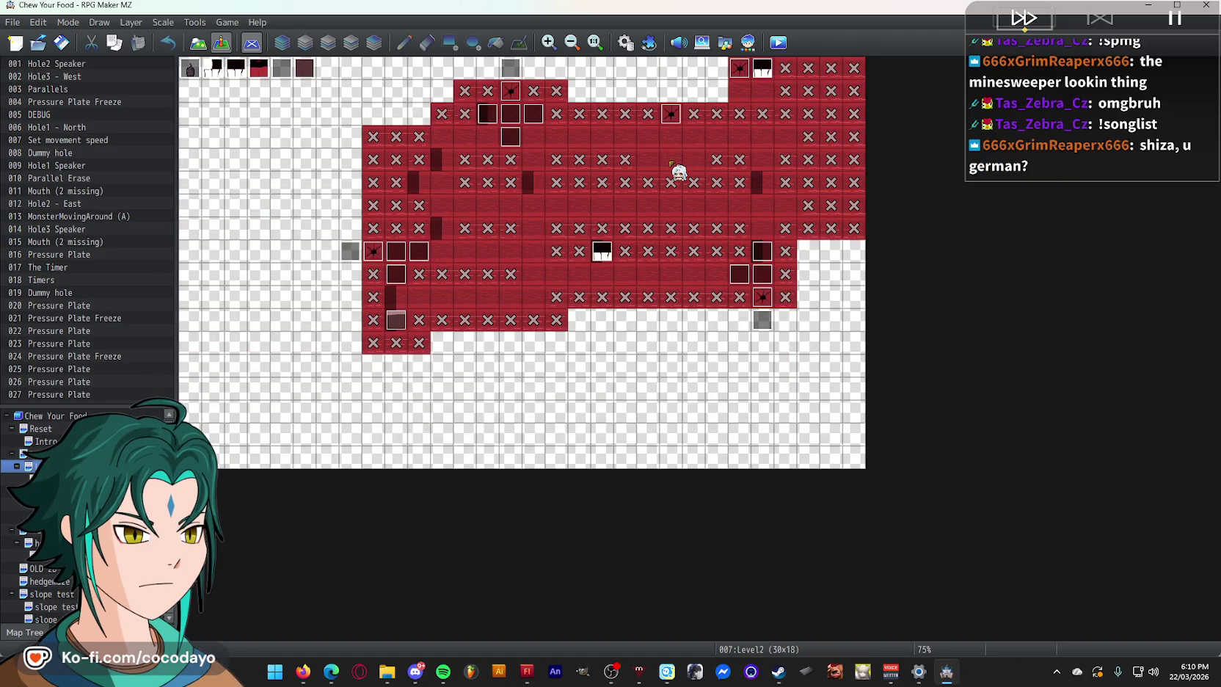
click(44, 441)
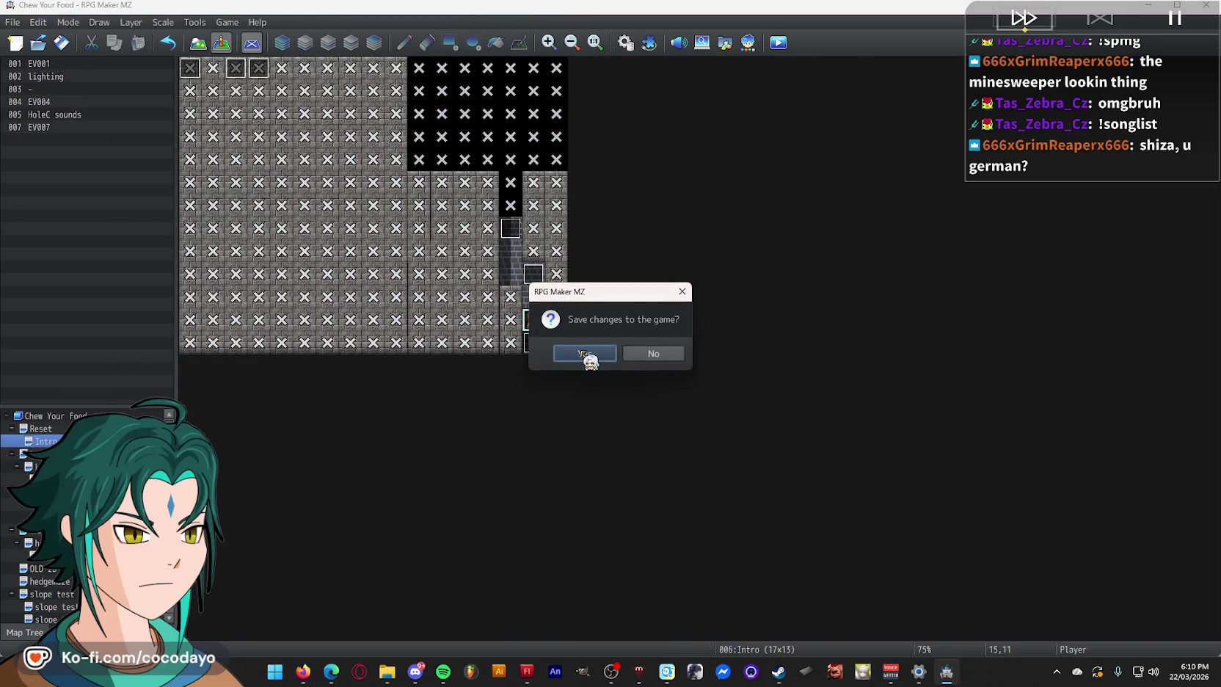
click(584, 356)
key(ctrl+r)
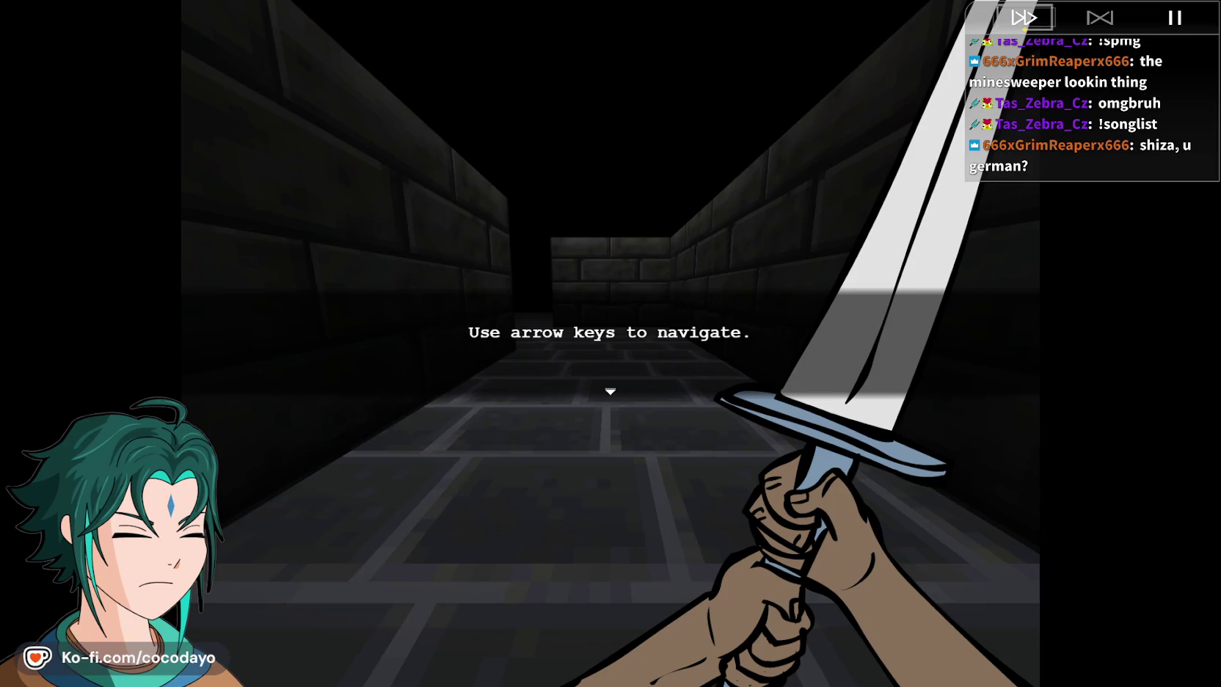
- Advance the playtest intro and pick lvl 2 from the testing choices
key(Left)
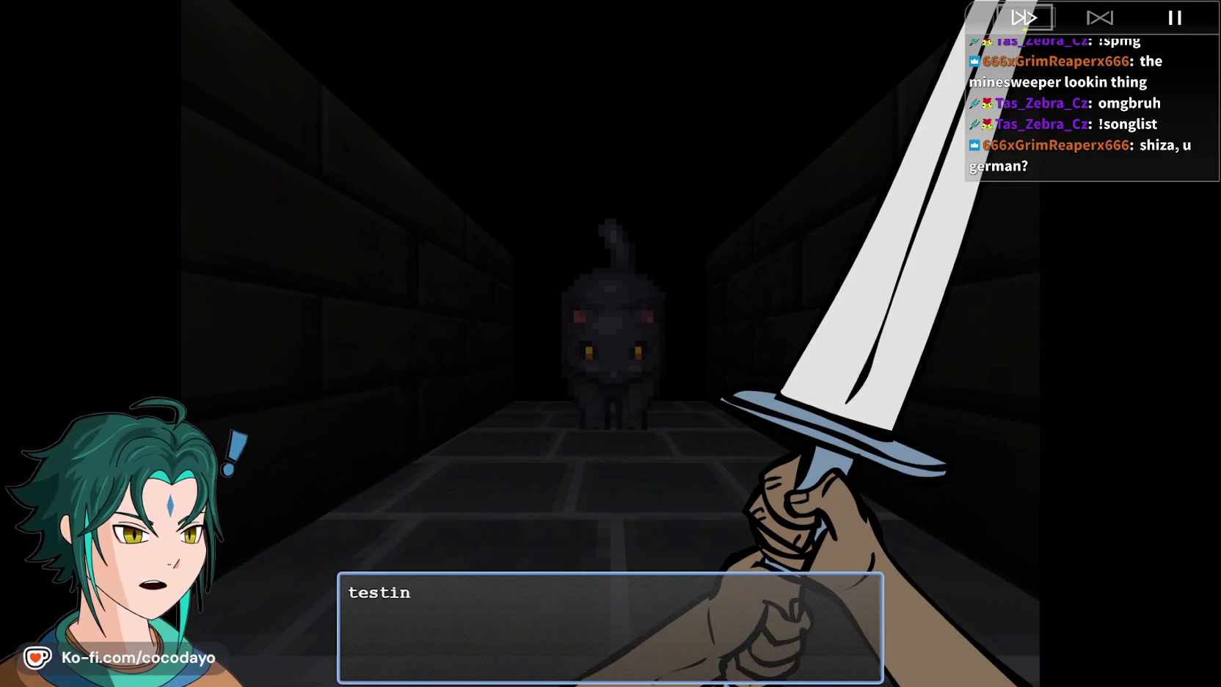
key(Down)
key(Up)
key(Return)
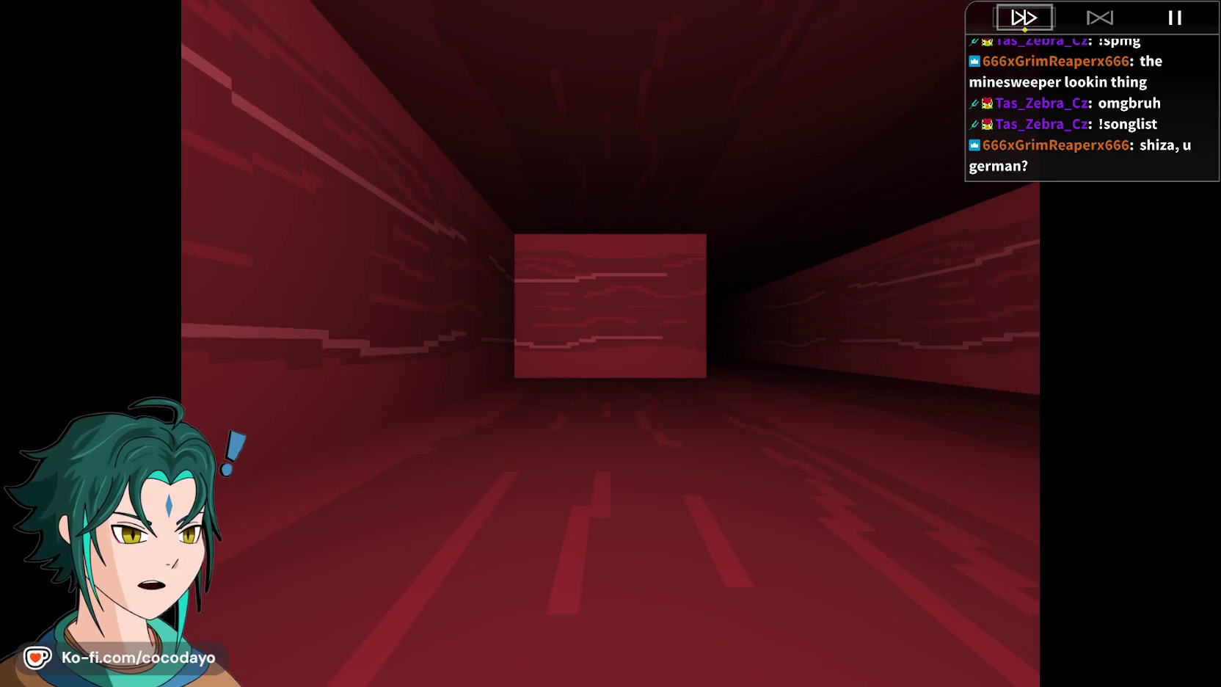
- Dismiss the in-game messages, including 'Is that someone breathing?', to reach the tourniquet event
key(z)
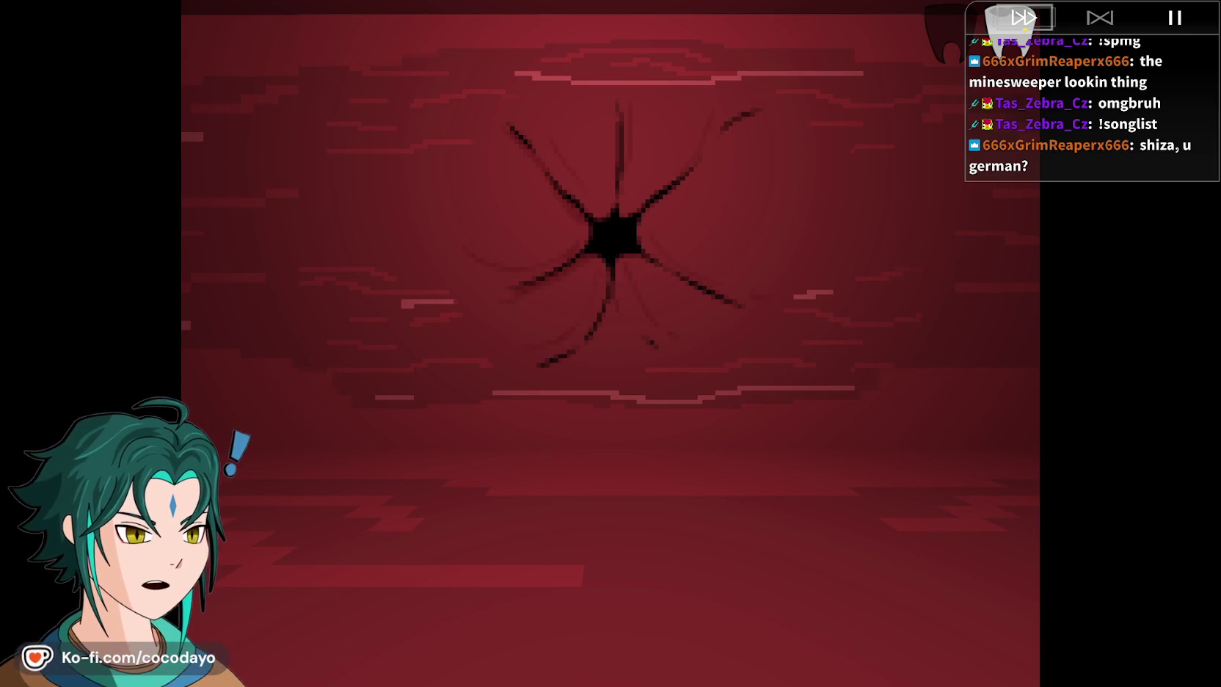
key(Return)
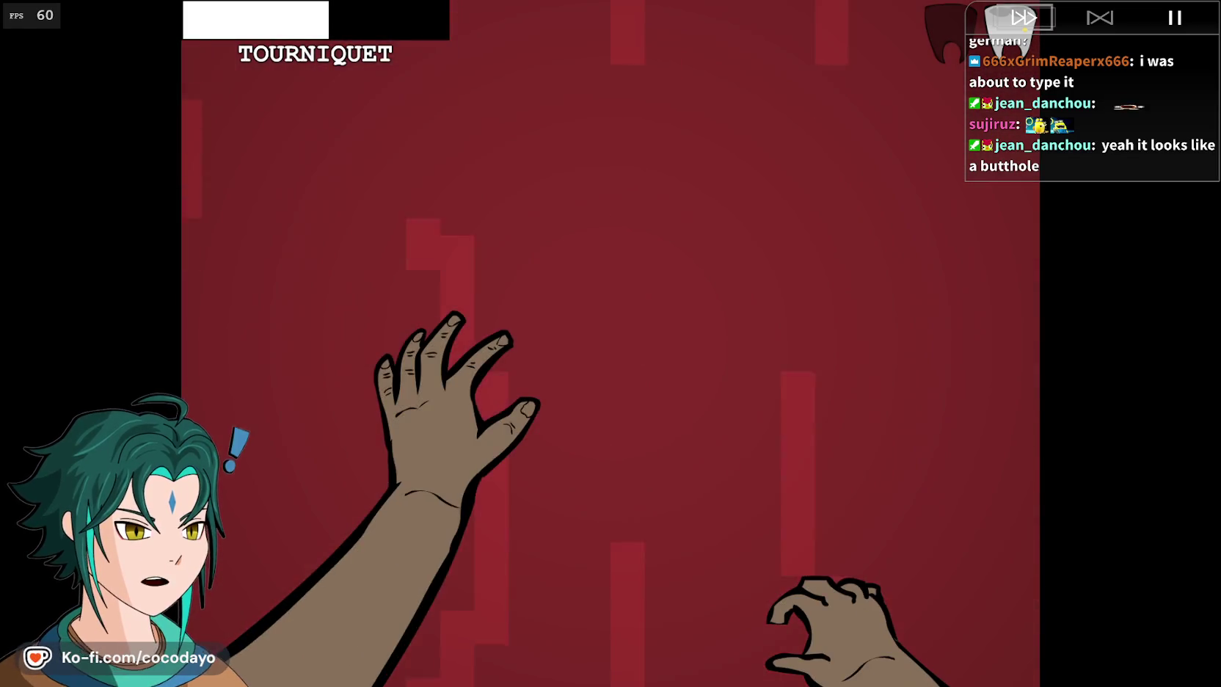
- Answer the first tourniquet arrow prompts and walk through the red corridor
key(Left)
key(Left)
key(Up)
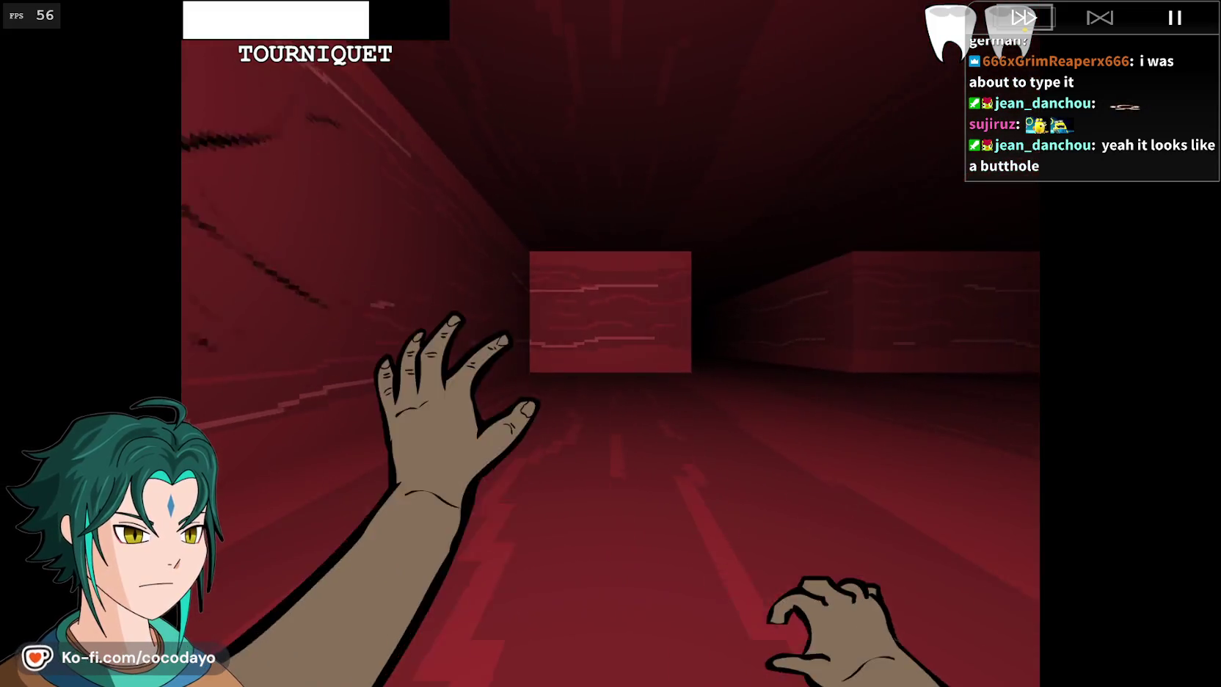
key(w)
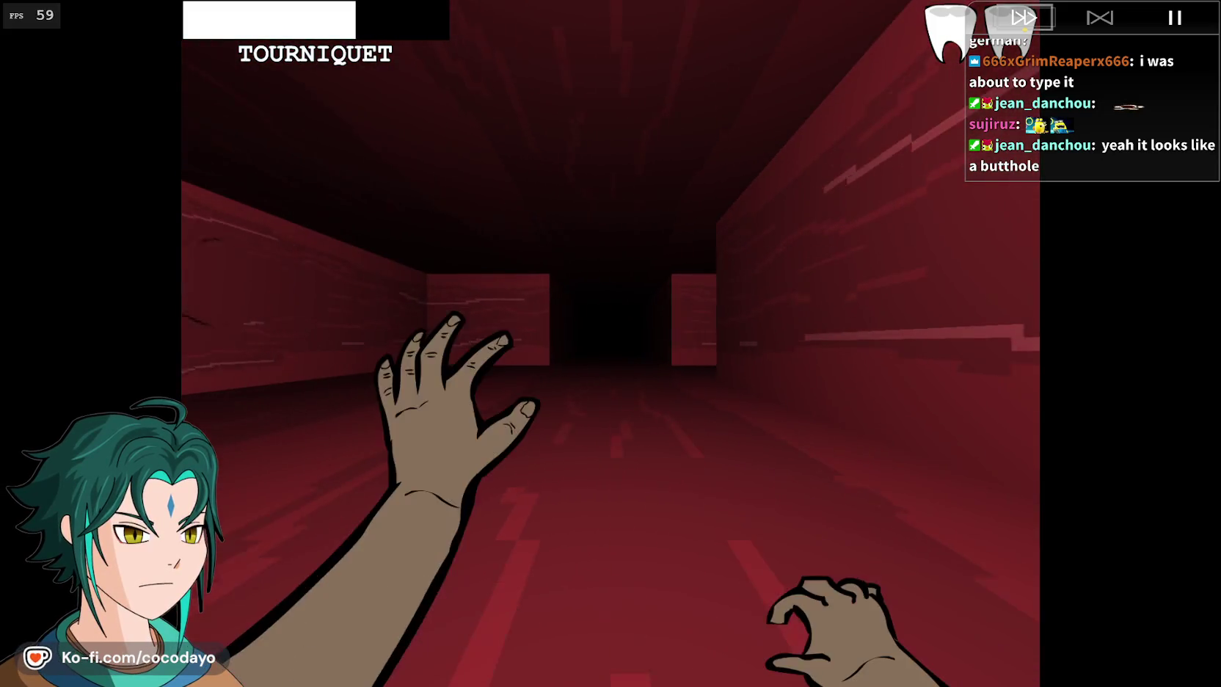
key(w)
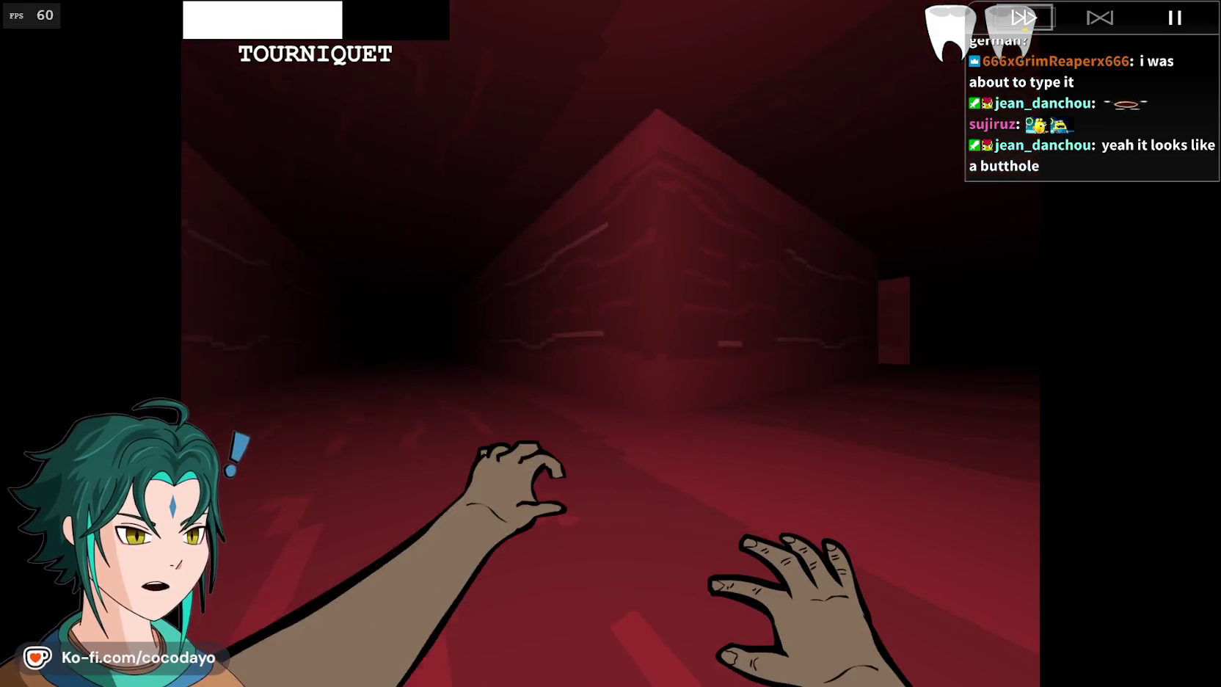
key(d)
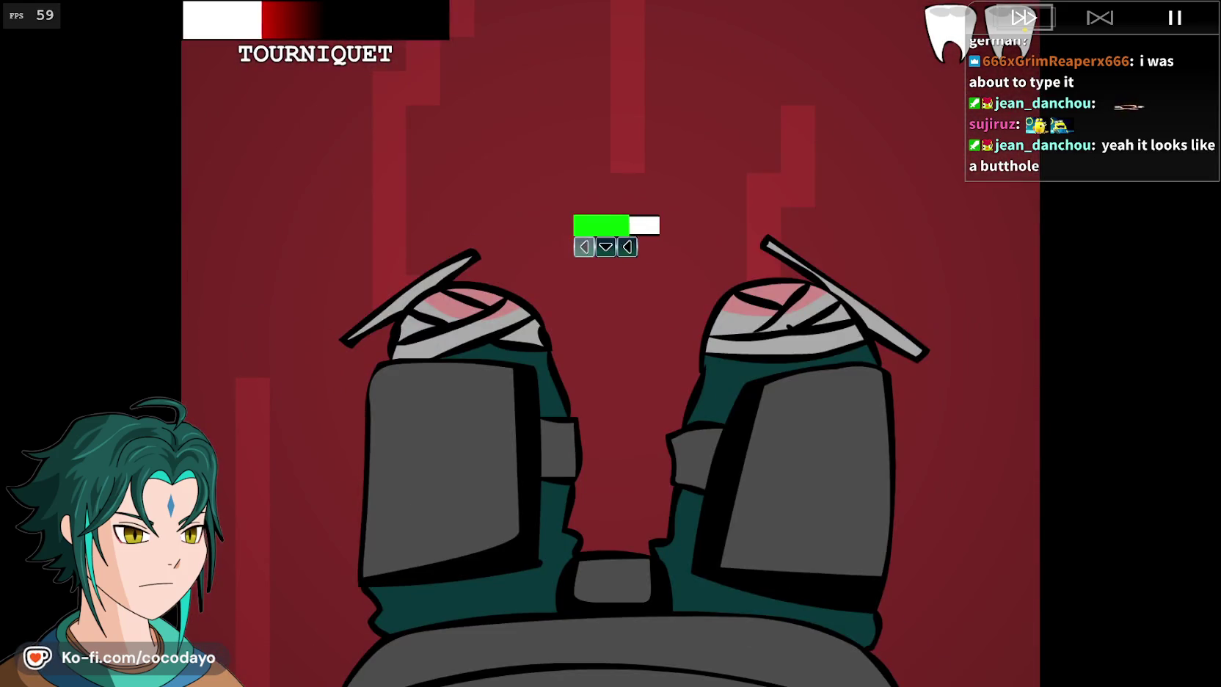
key(Down)
key(Left)
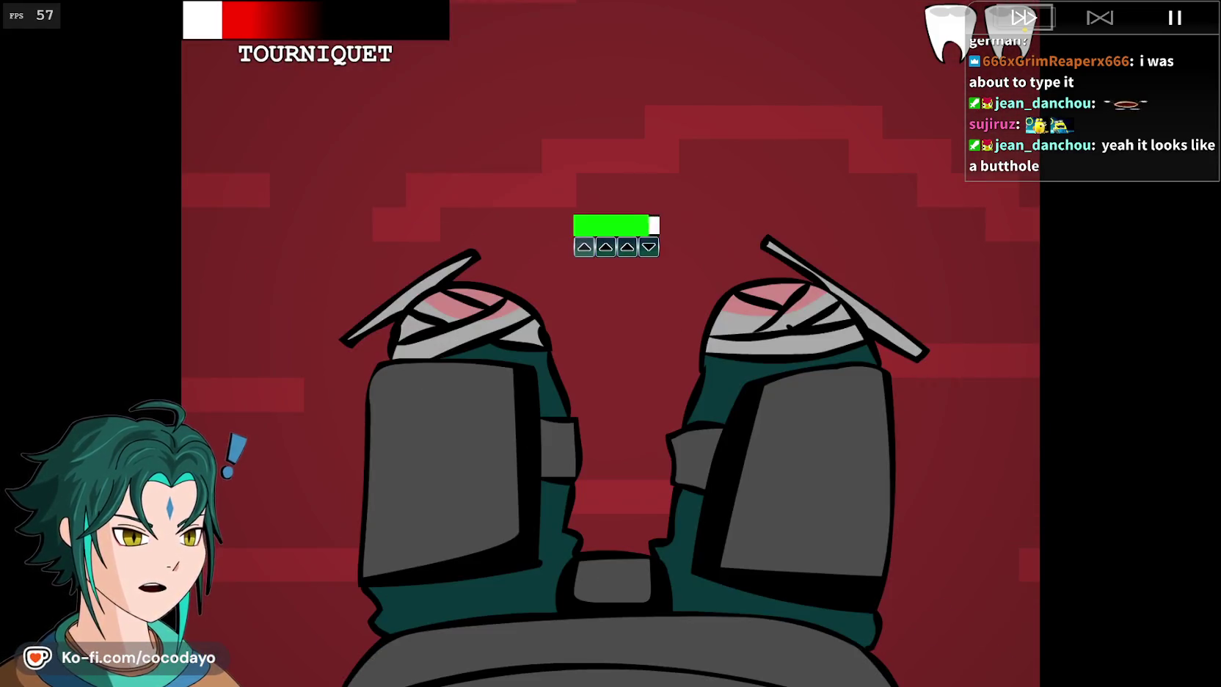
key(Down)
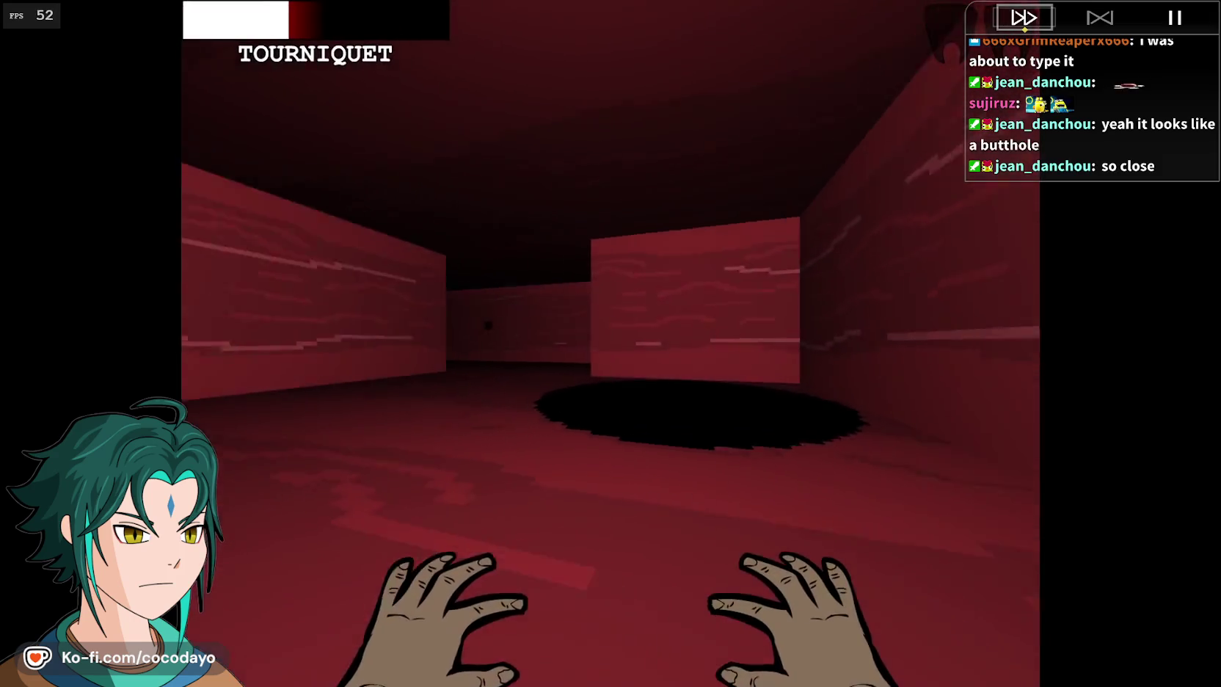
- Keep walking the maze and answering prompts until YOU DIED, then leave fullscreen with F4
key(w)
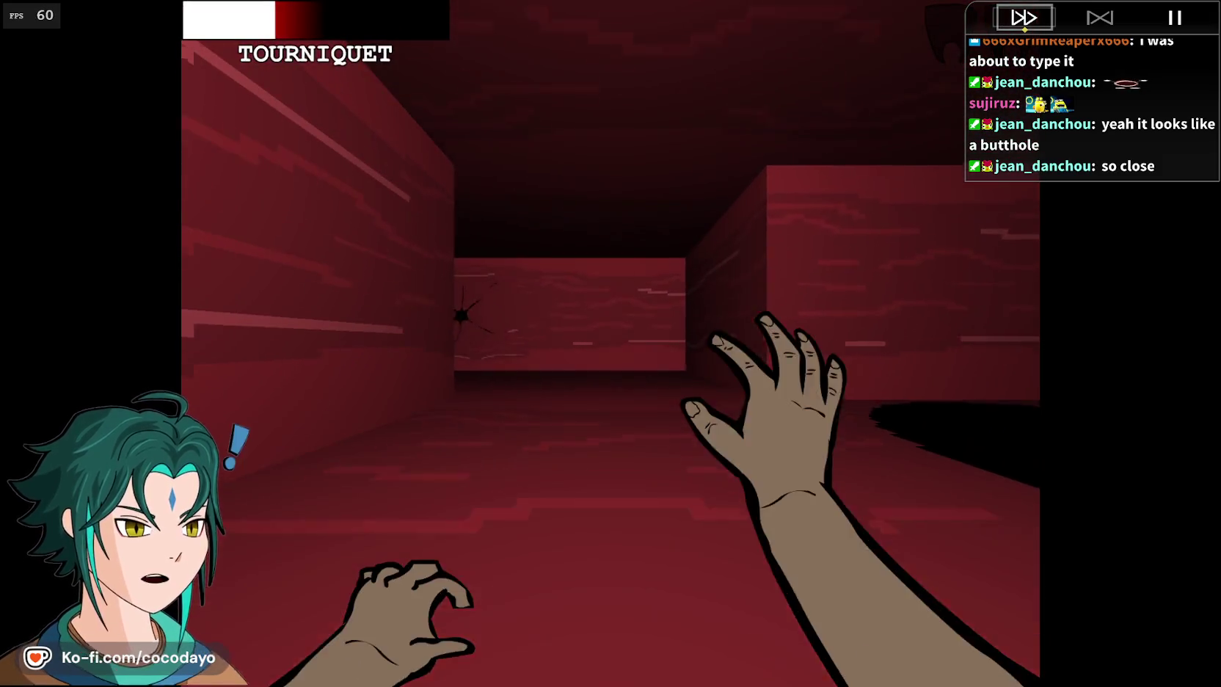
key(w)
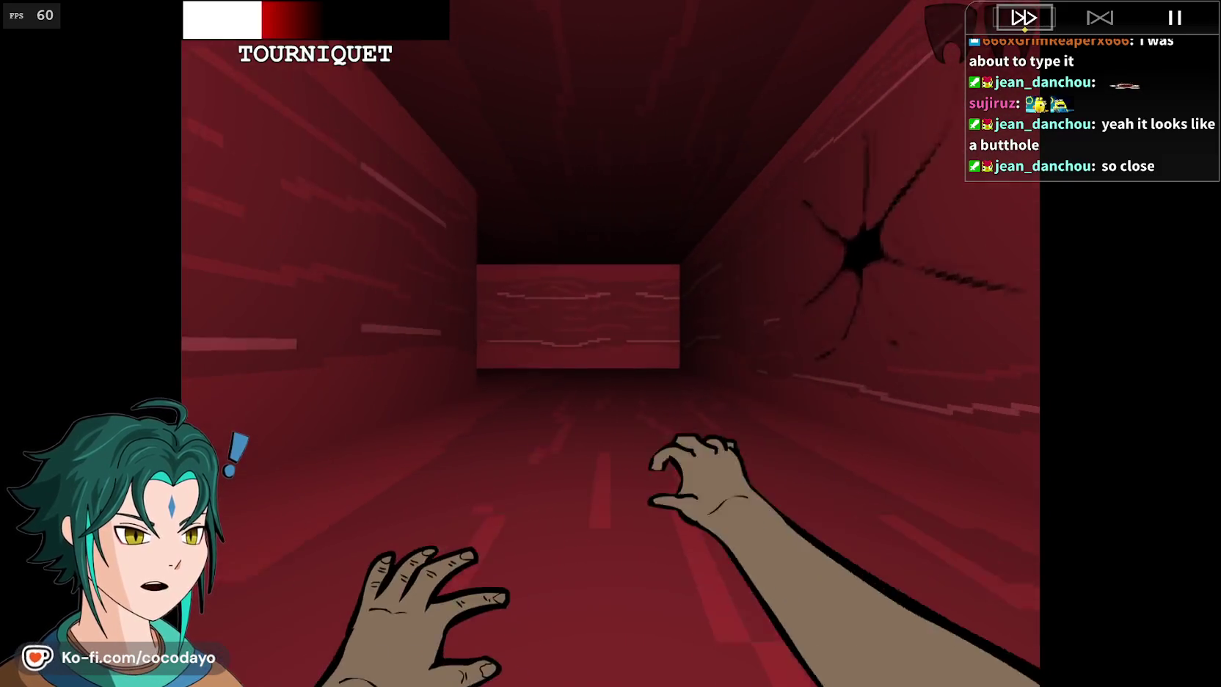
key(space)
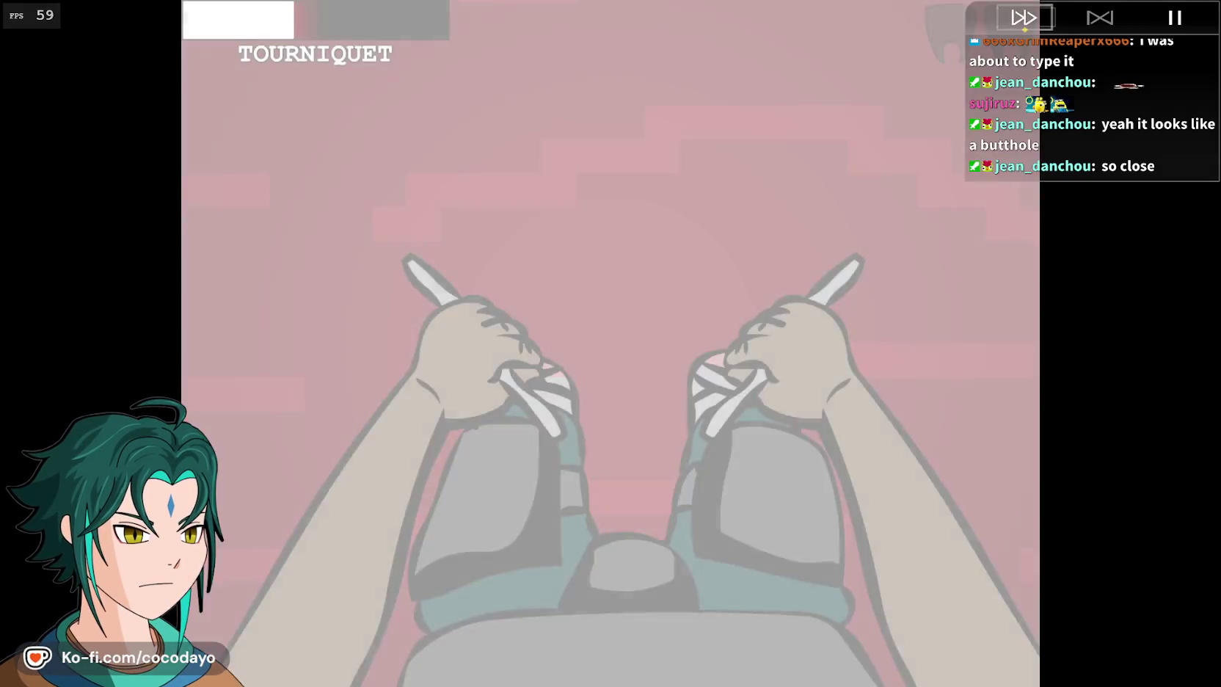
key(w)
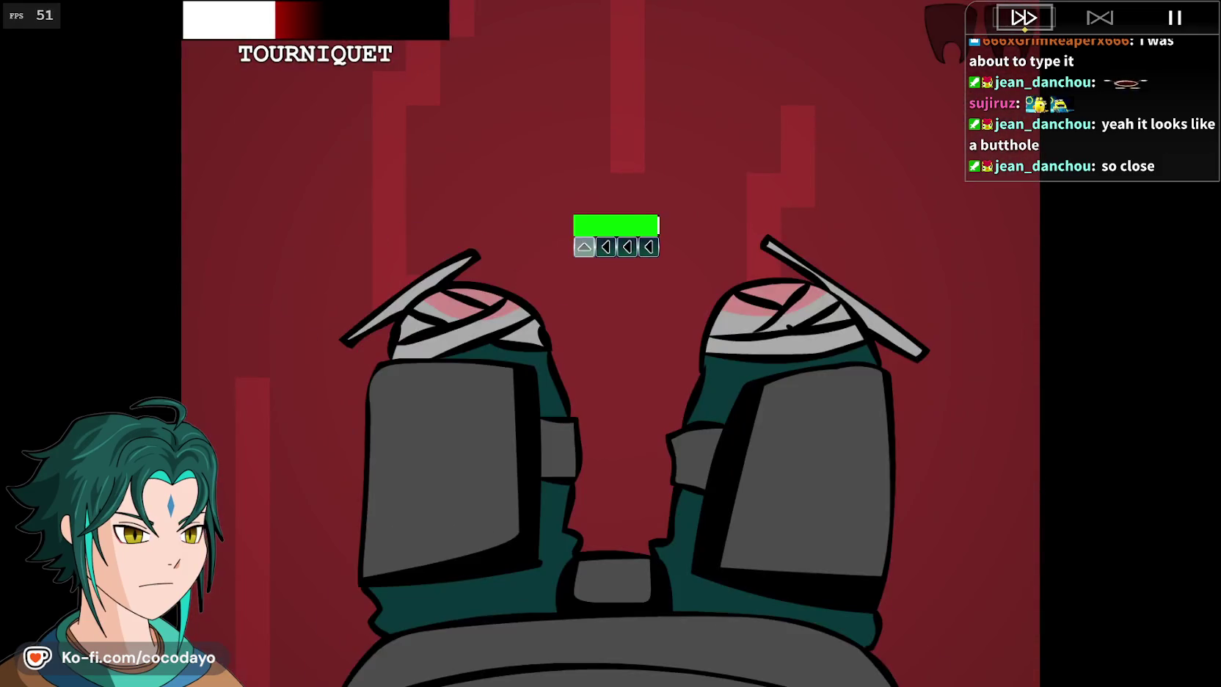
key(Left)
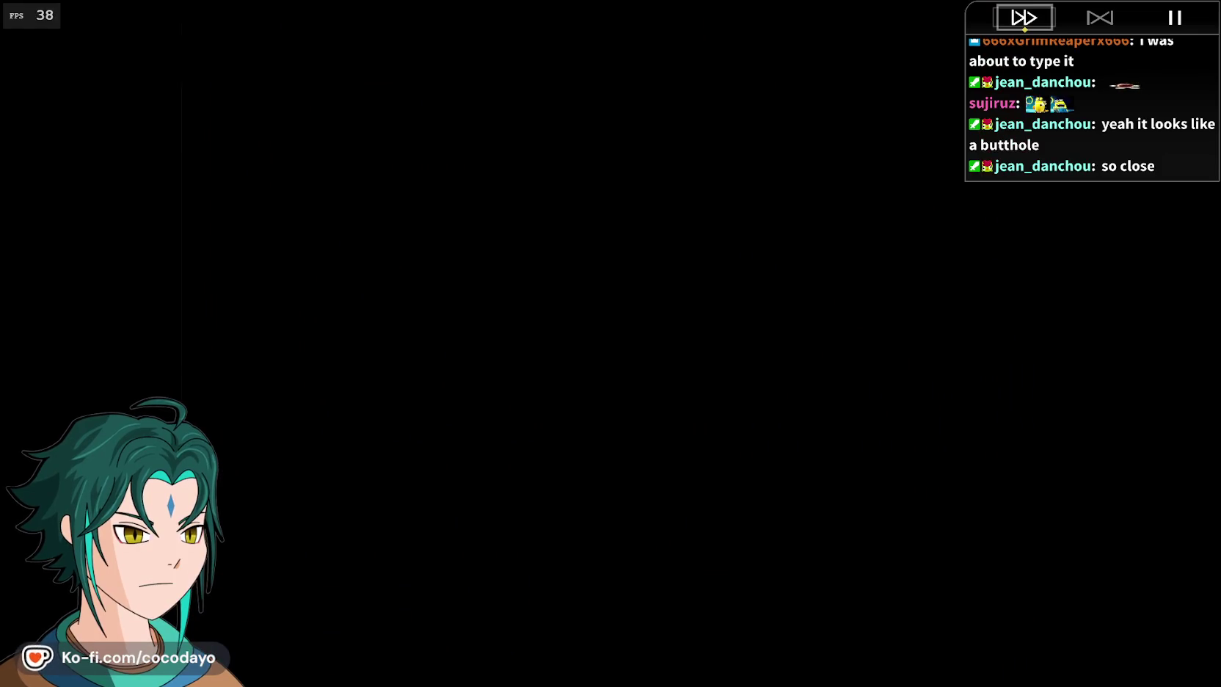
key(F4)
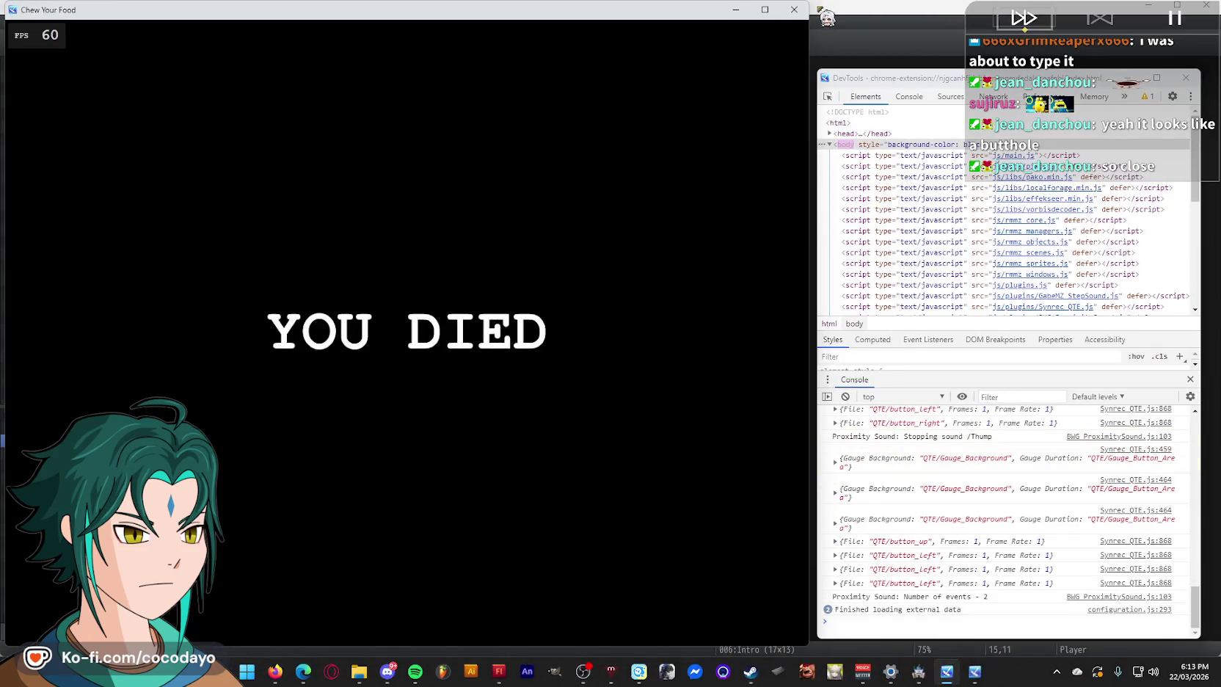
- Close the game, select the 024:screenshot test map, save, and relaunch the playtest windowed
click(794, 10)
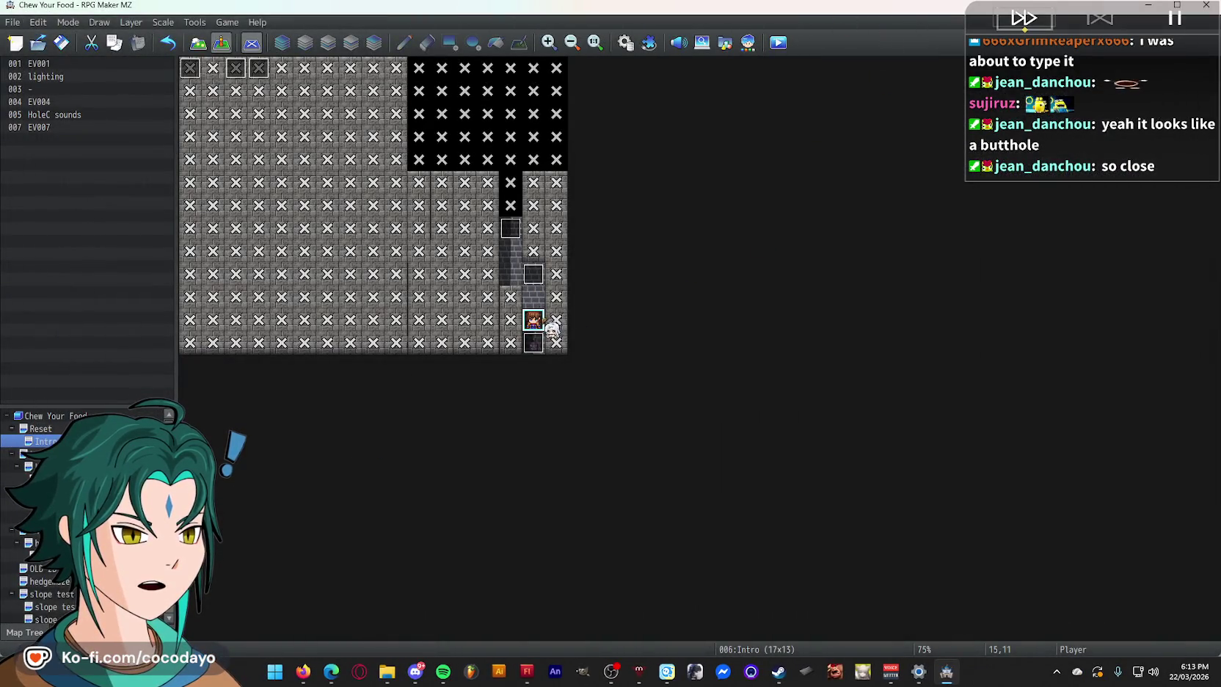
click(44, 517)
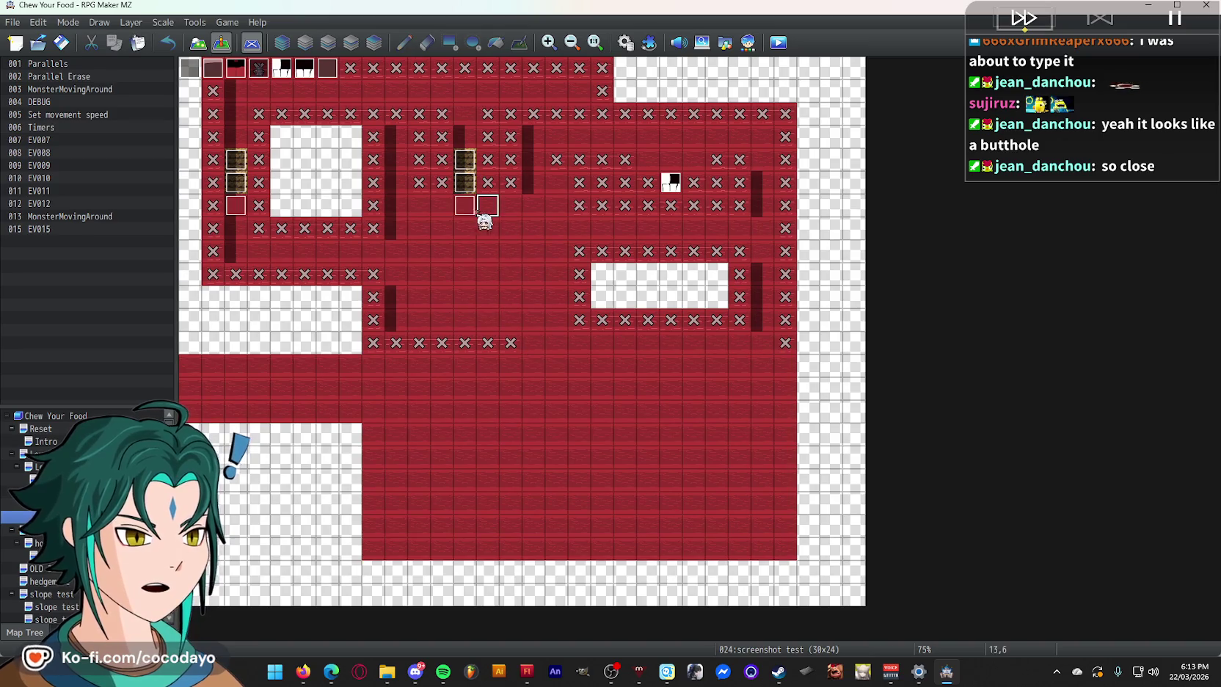
click(779, 44)
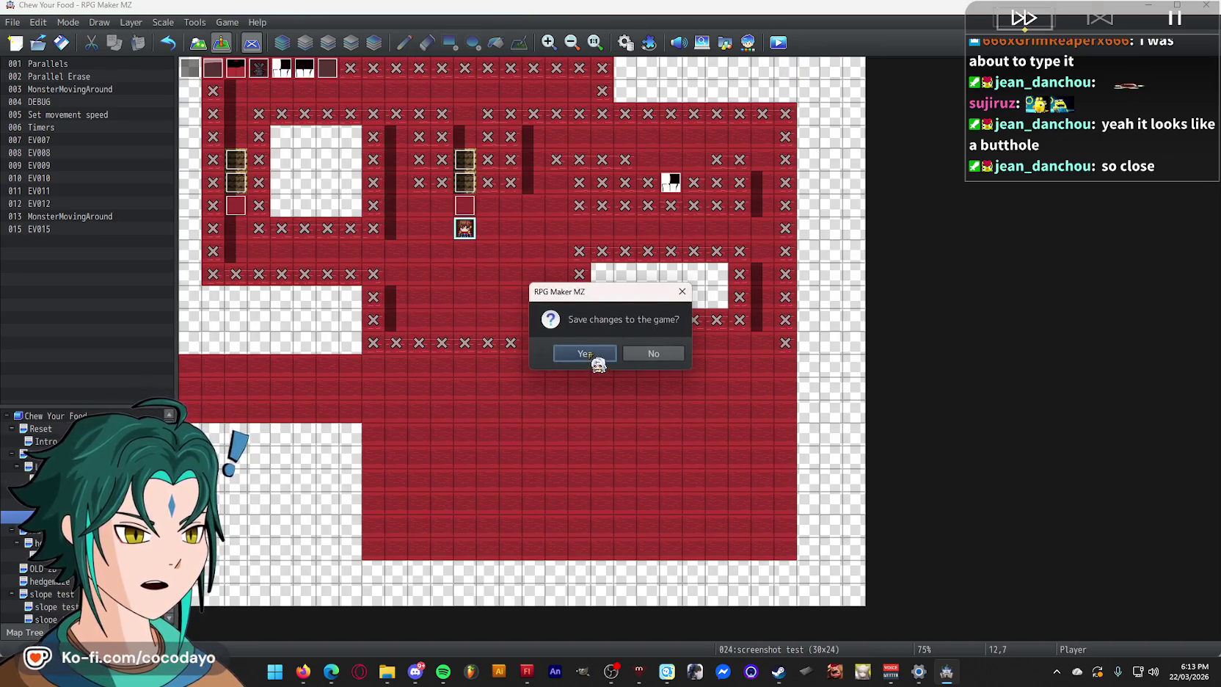
click(587, 354)
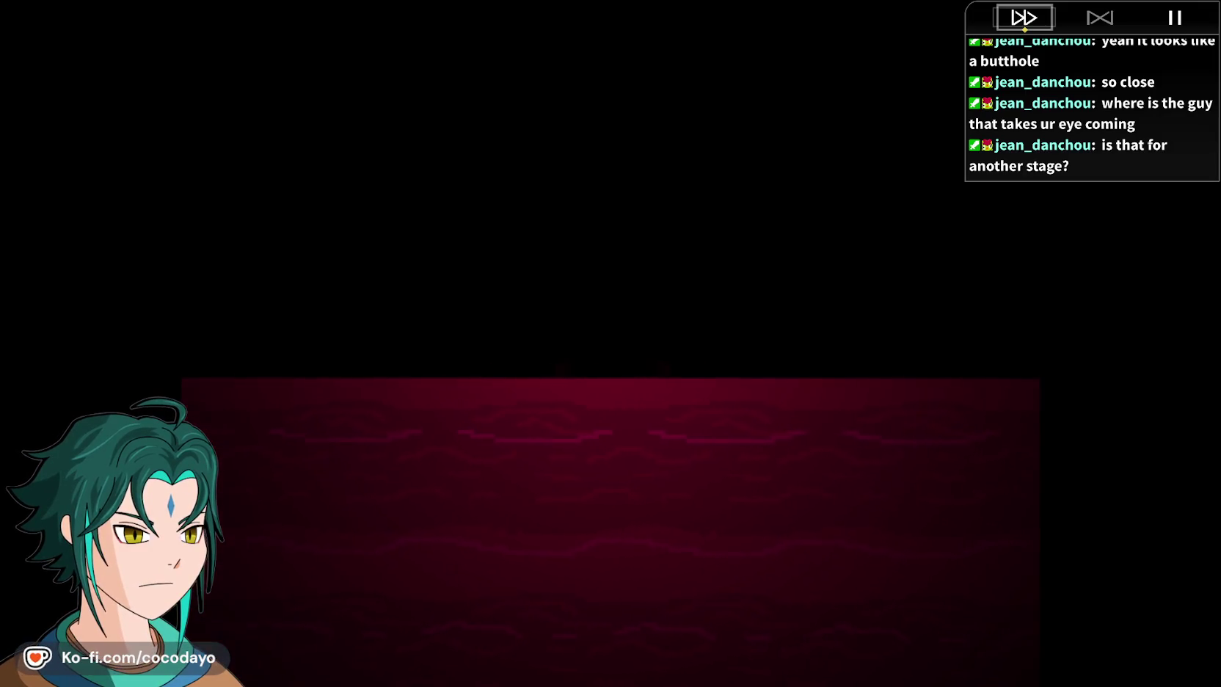
key(F4)
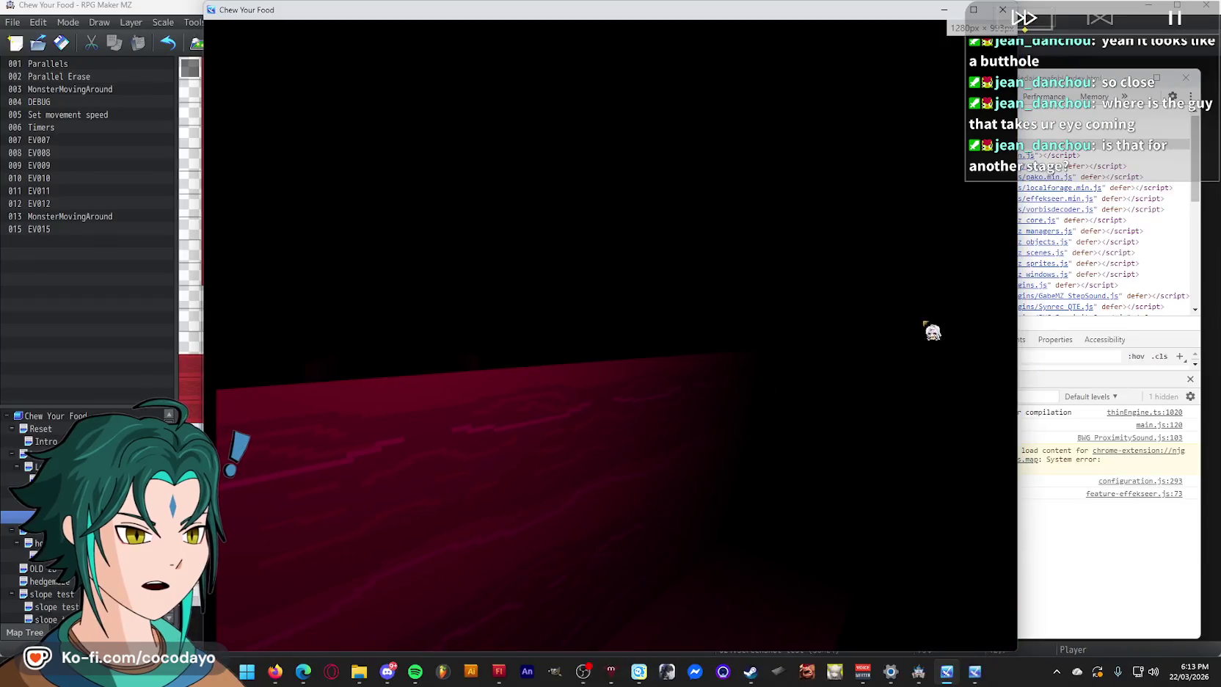
- Close the playtest and set the mz3d plugin's Control Pitch parameter to ON (true)
click(1009, 12)
click(649, 43)
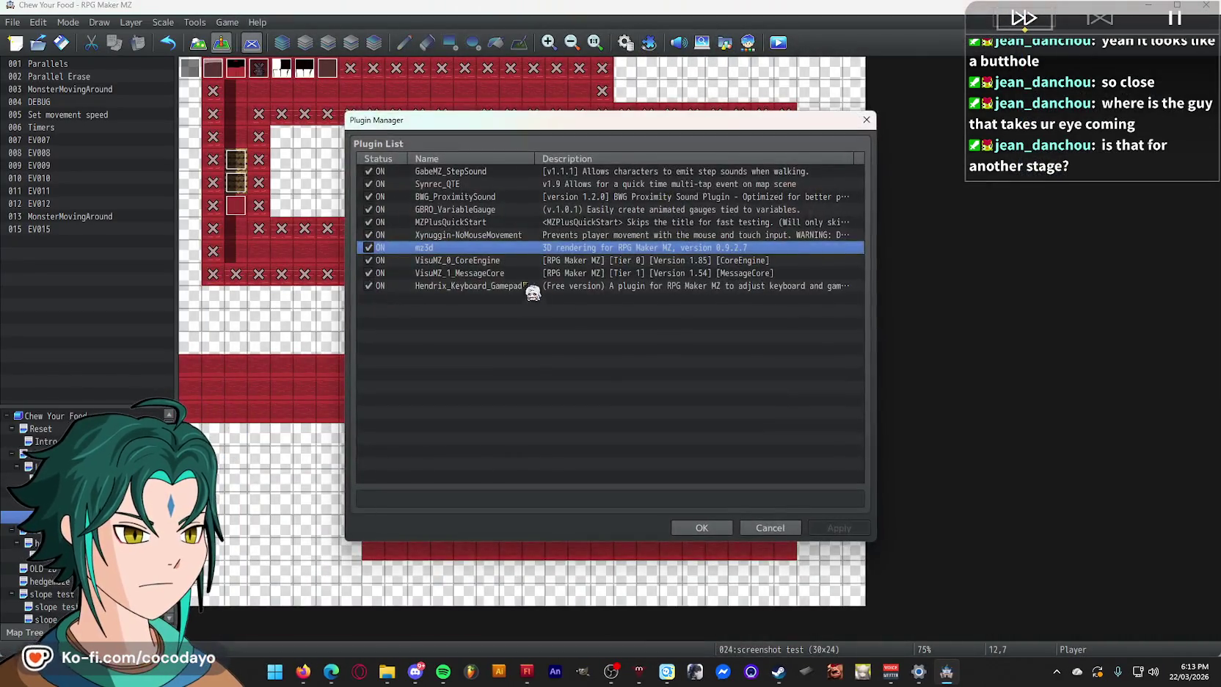
double_click(546, 249)
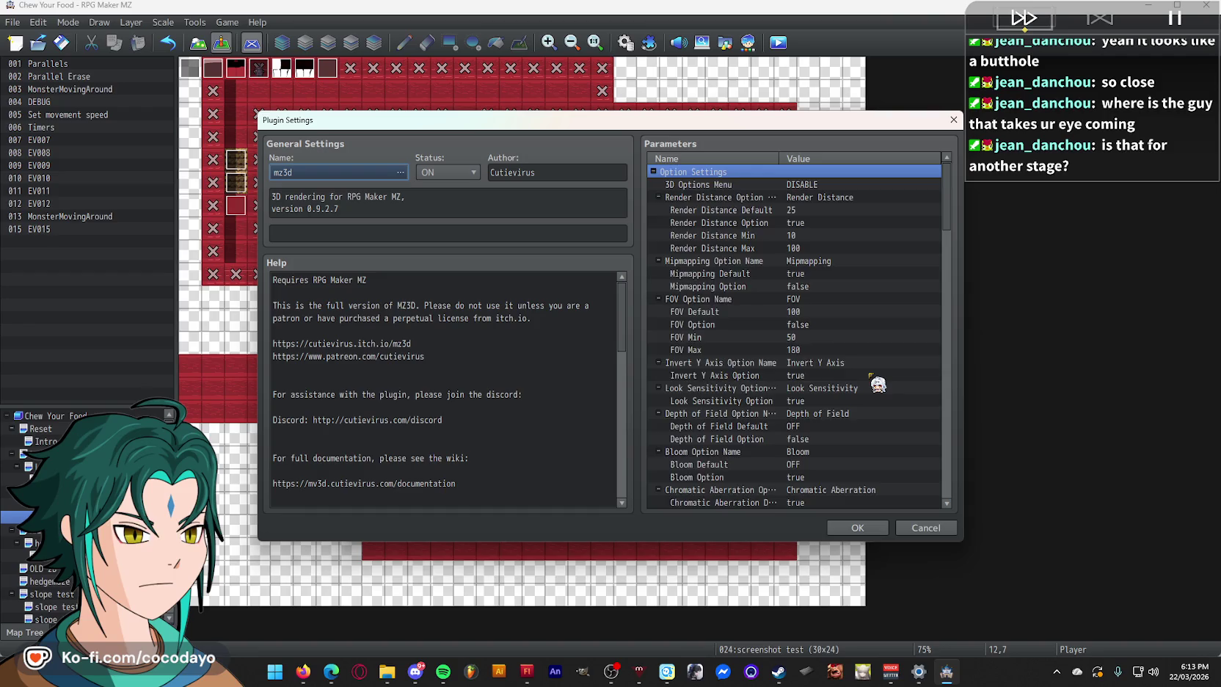
scroll(870, 376, down, 15)
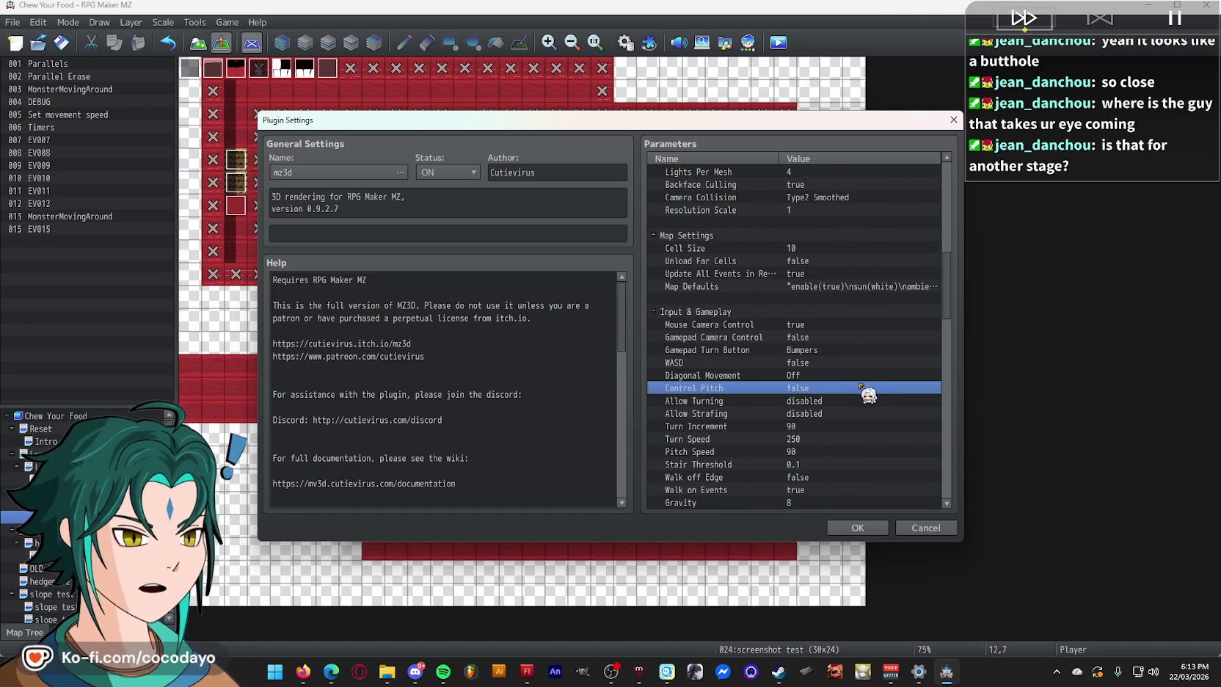
double_click(862, 388)
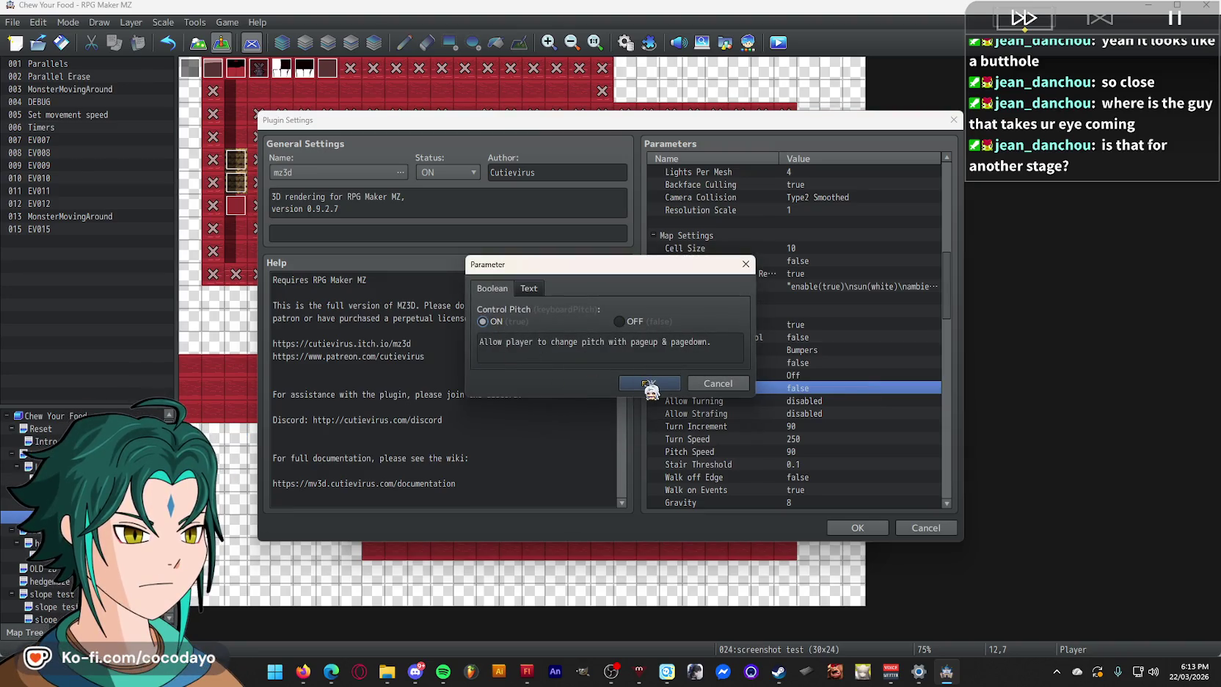
click(693, 384)
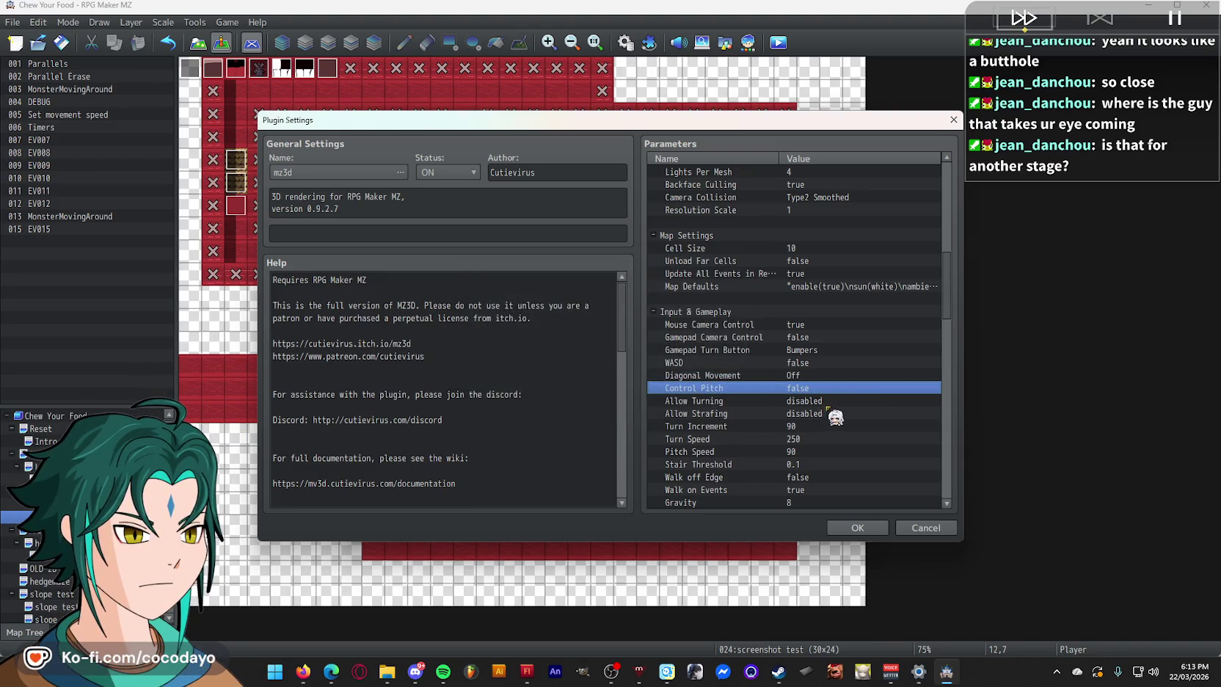
scroll(871, 461, down, 2)
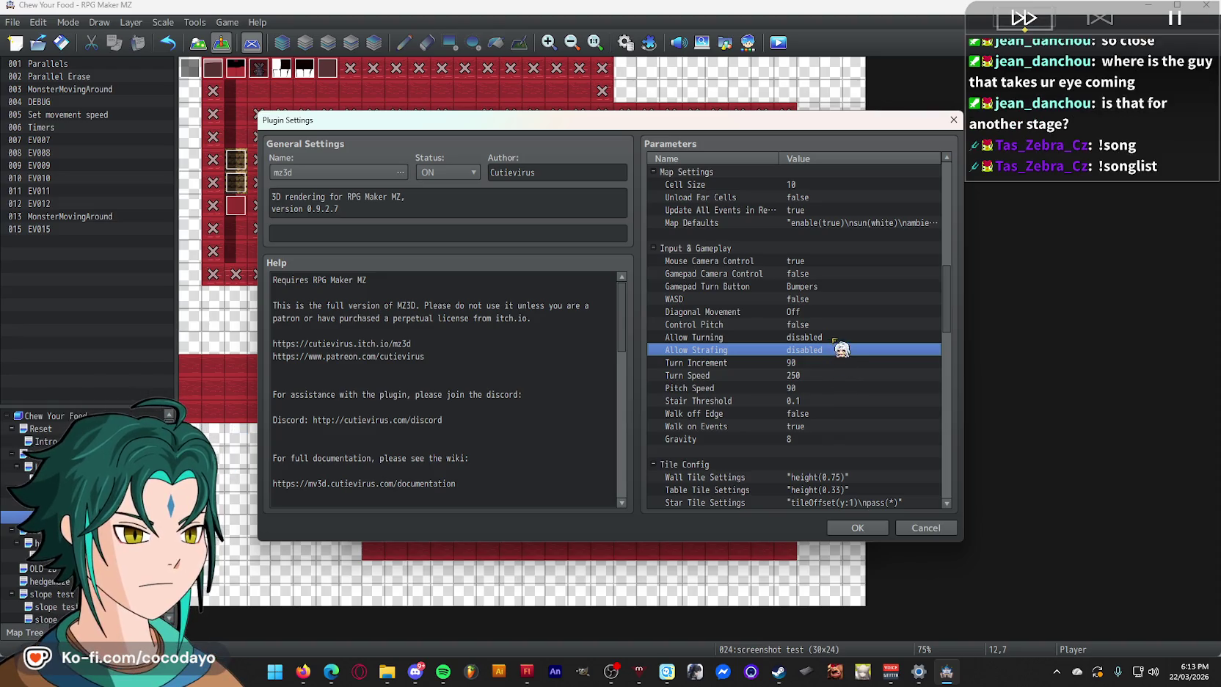
click(830, 336)
double_click(829, 323)
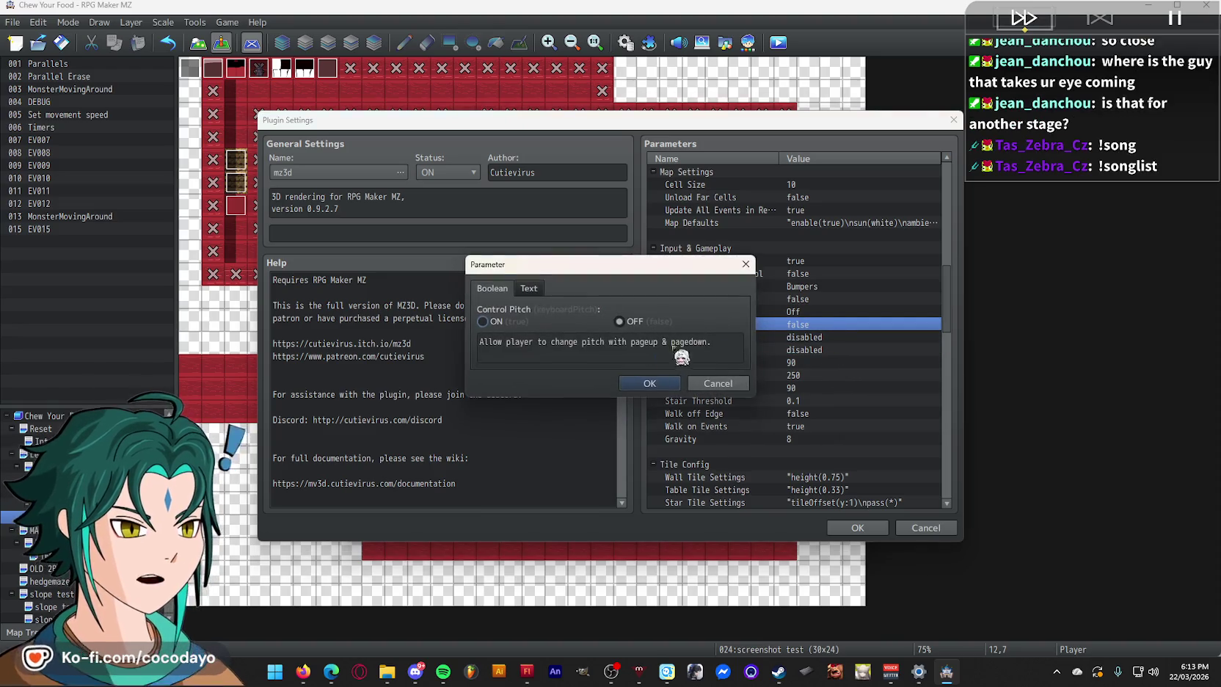
click(652, 380)
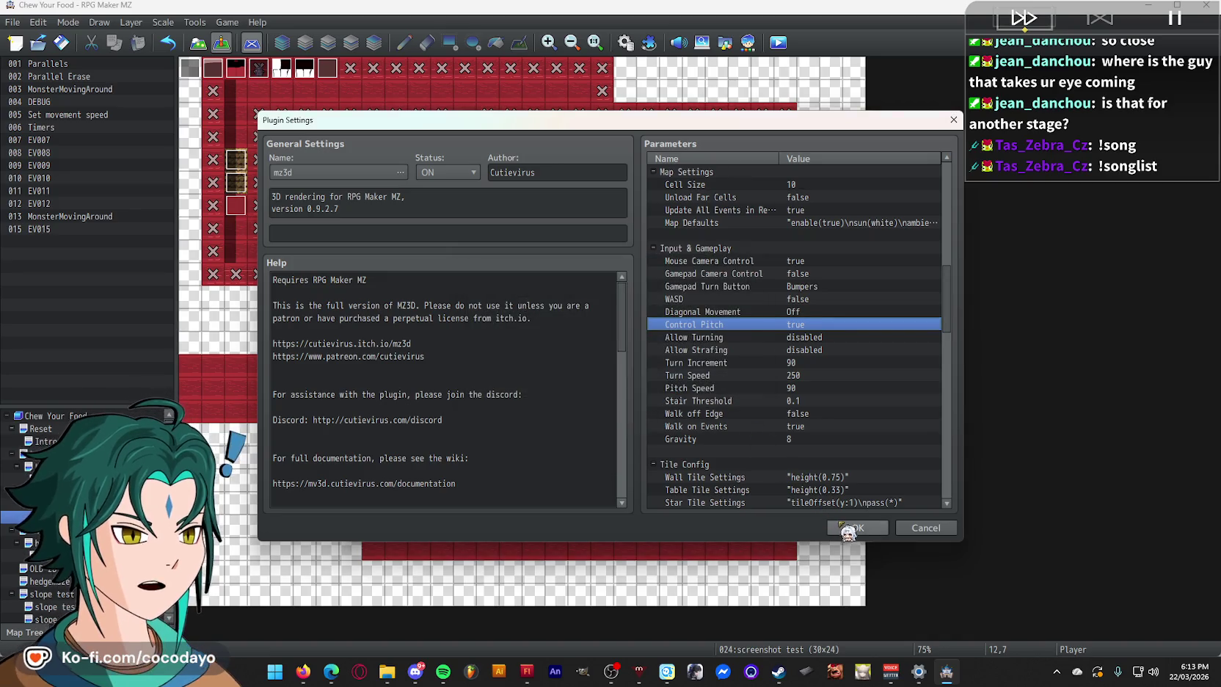
click(858, 528)
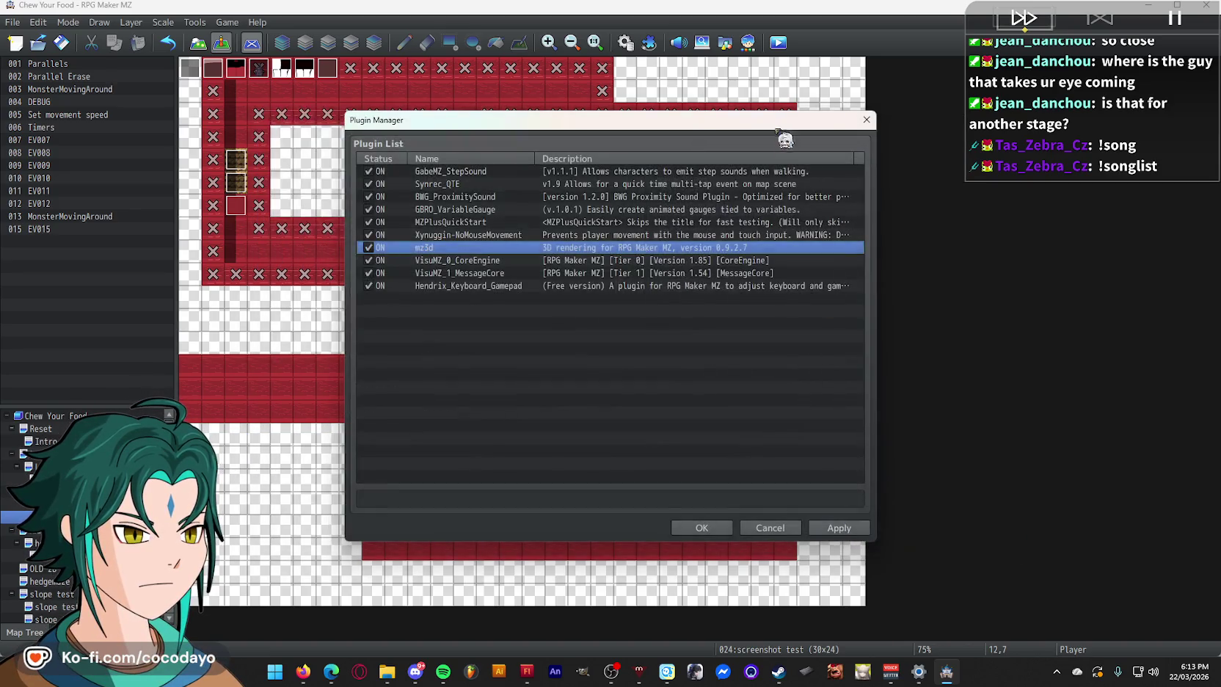
click(705, 527)
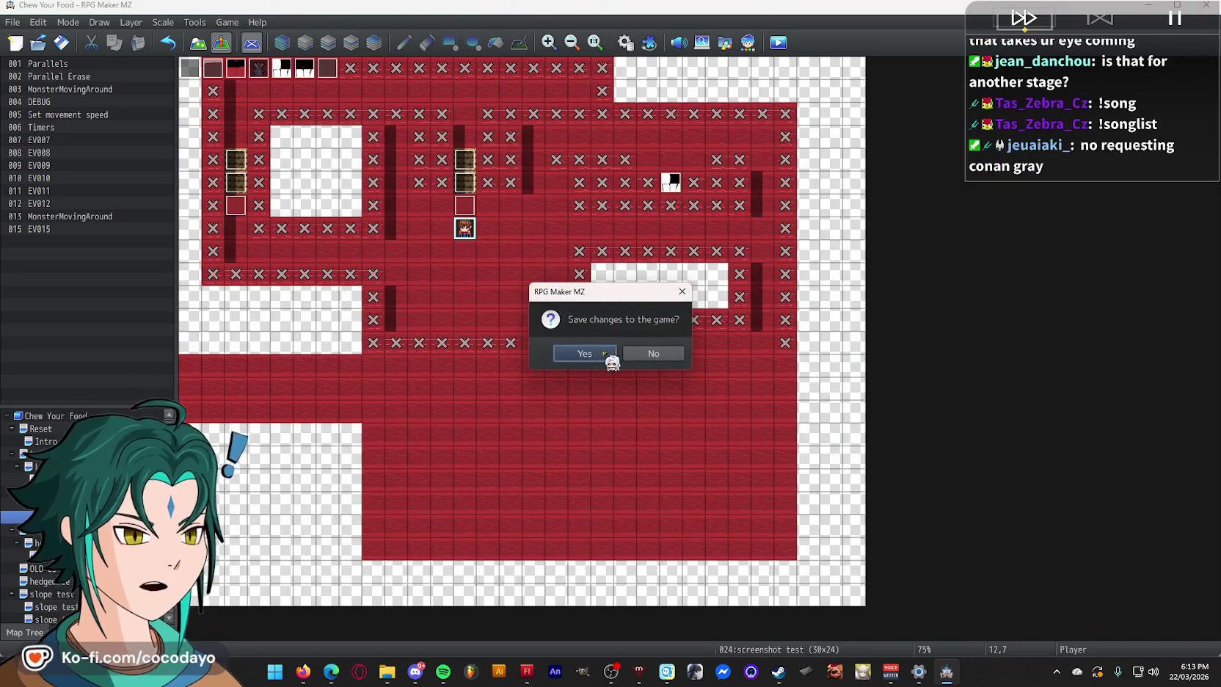
- Save the project, play the red maze in first-person 3D, then window it with F4
click(605, 356)
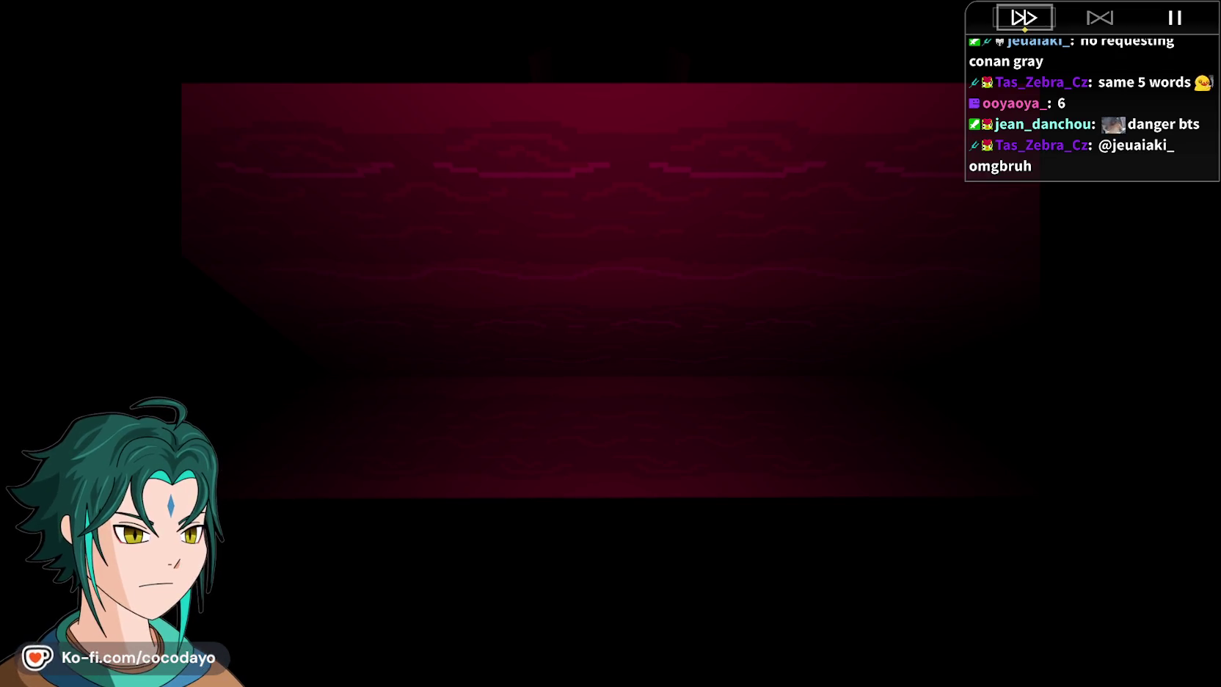
key(F4)
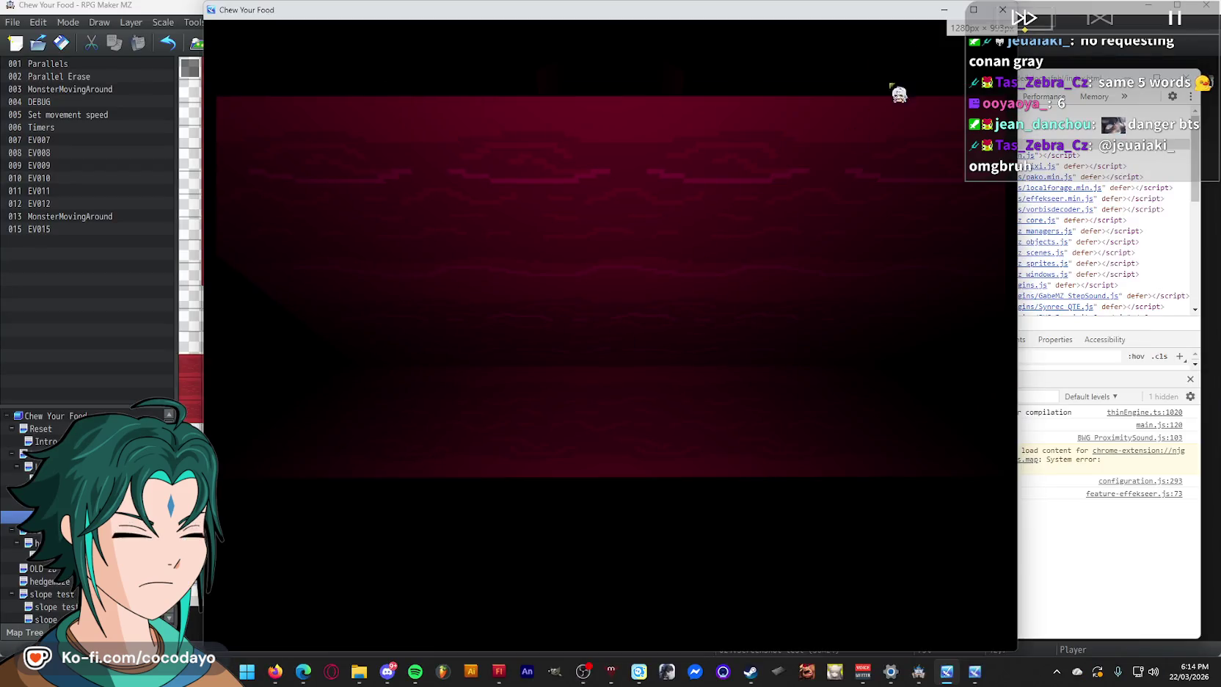
- Close the test, paint red floor over the top-row X tiles in Map mode, then save and playtest
click(1002, 10)
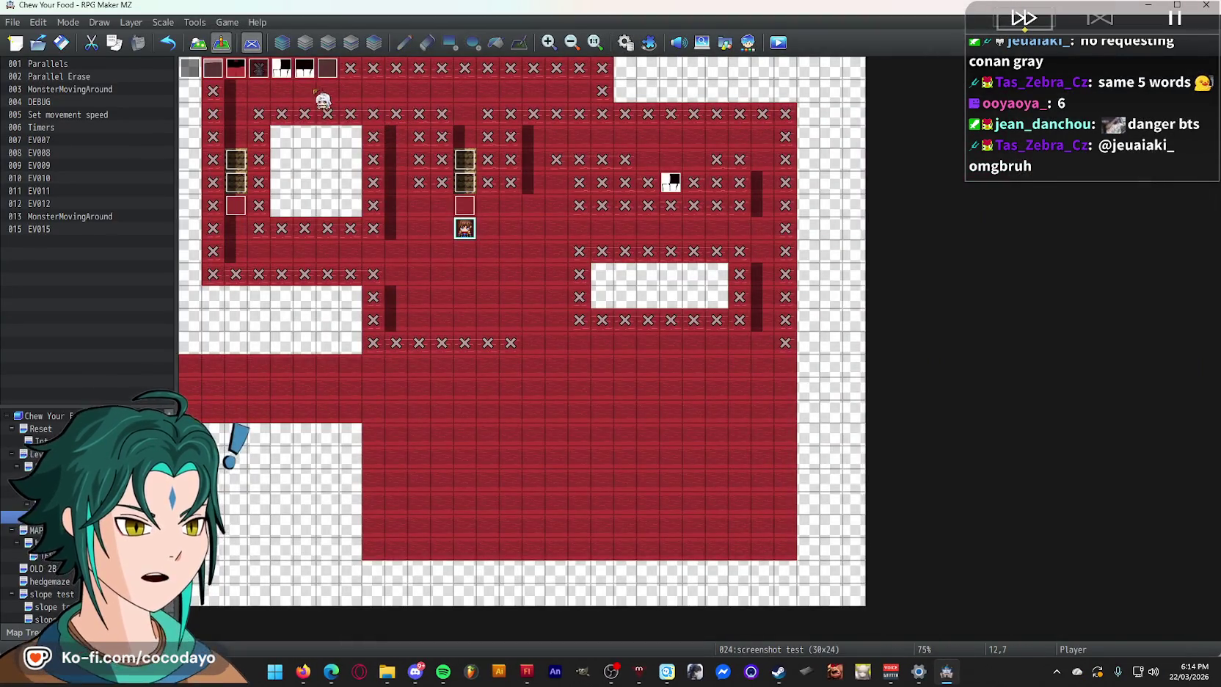
click(198, 43)
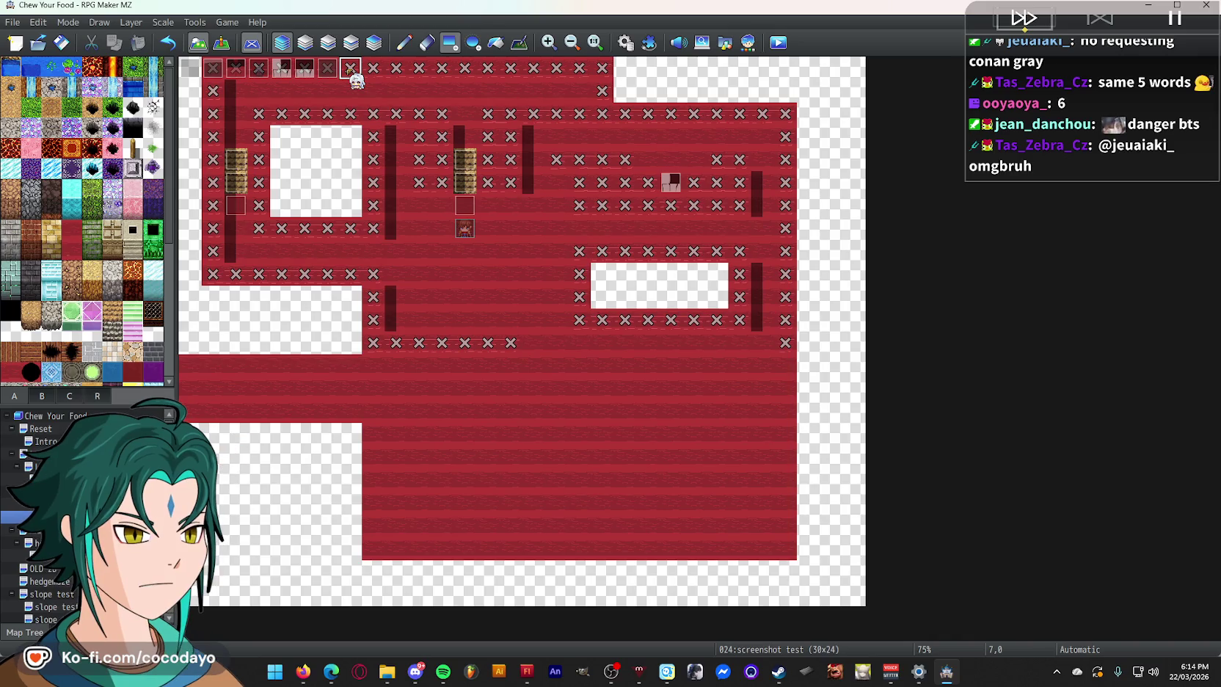
drag(355, 73, 395, 77)
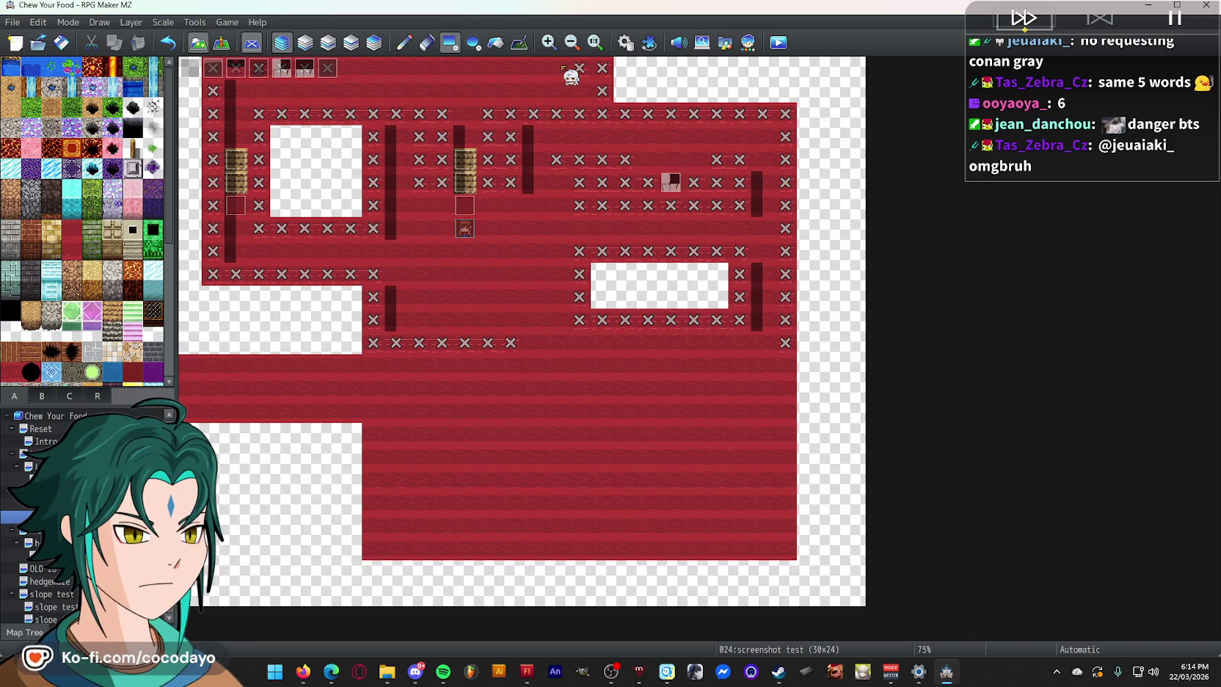
click(778, 43)
click(598, 357)
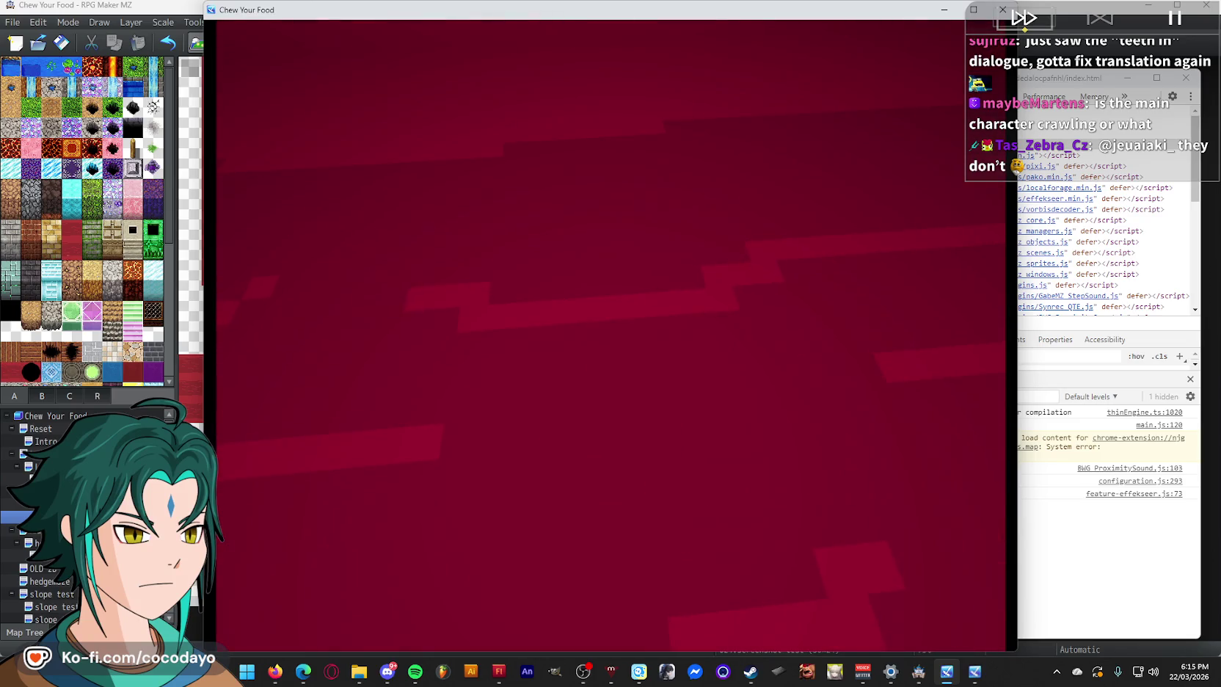
- Close the test, paint floor over upper-corridor X tiles with rectangle and pencil, and open Plugin Manager
key(F4)
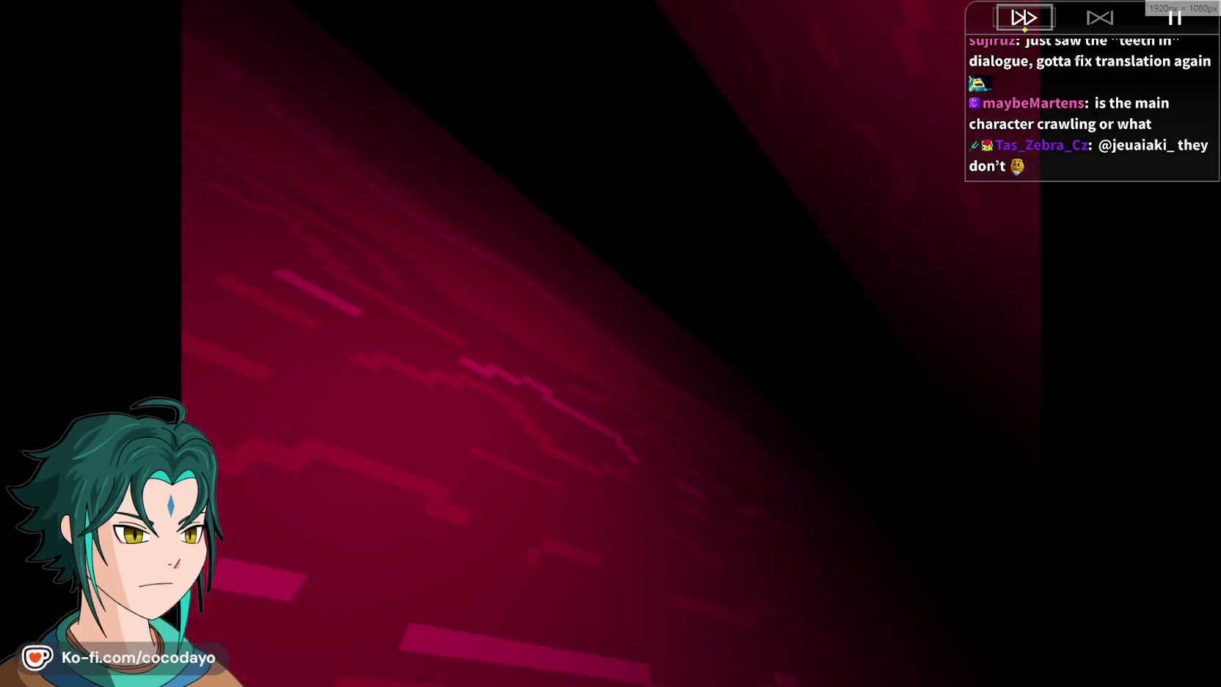
key(F4)
click(1002, 10)
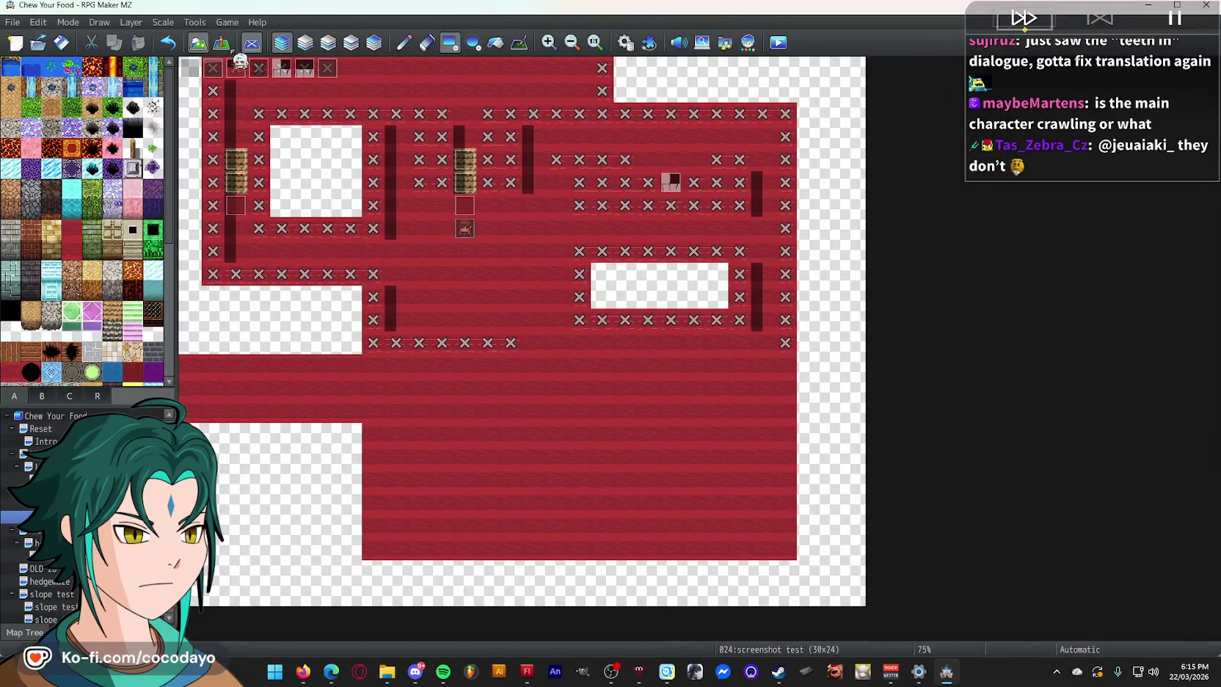
drag(445, 117, 361, 123)
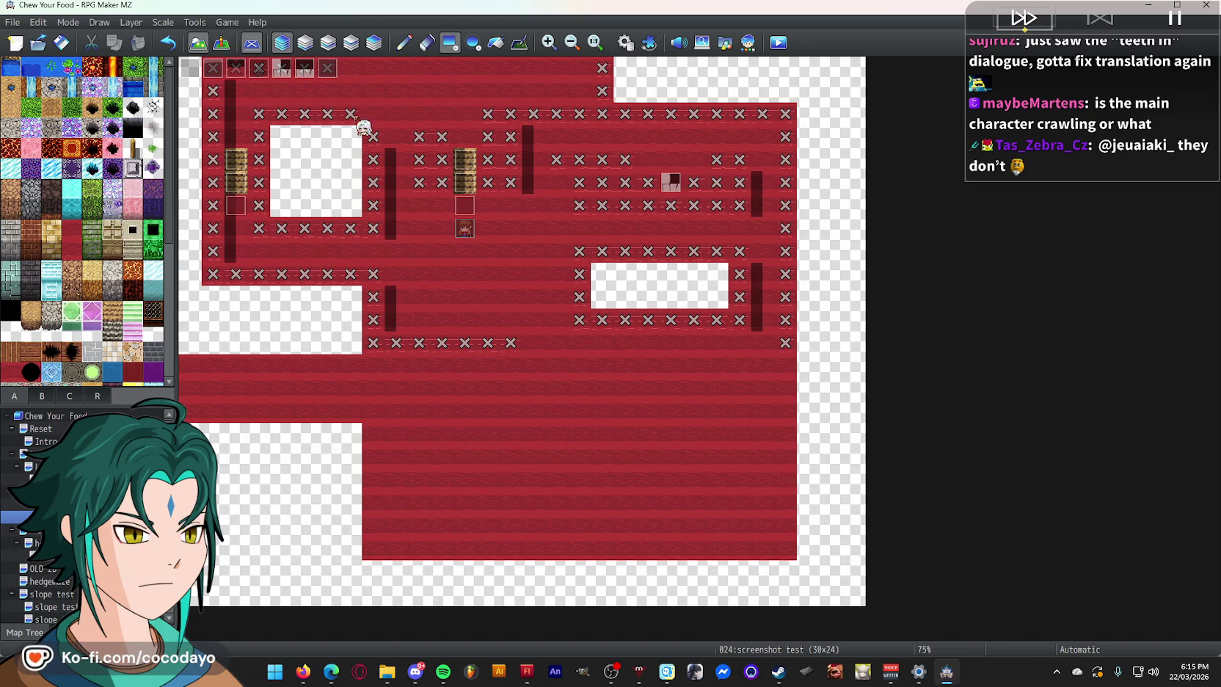
drag(443, 153, 429, 179)
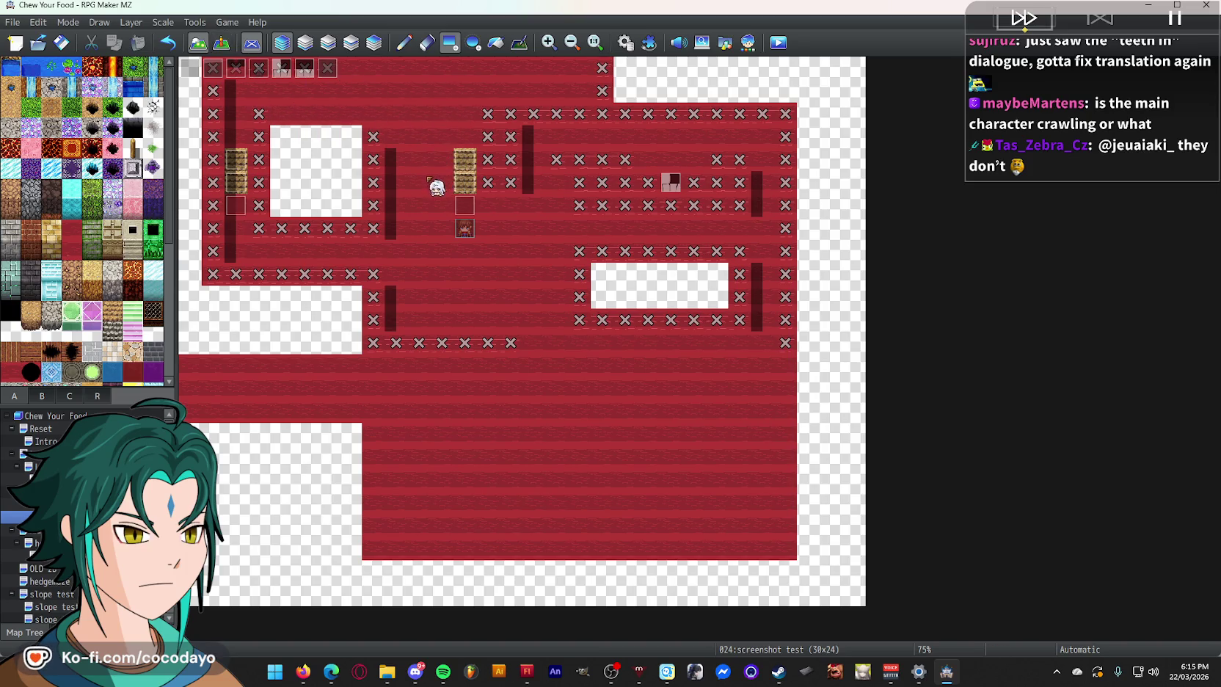
click(403, 43)
mouse_move(487, 114)
mouse_down()
mouse_move(512, 189)
mouse_move(518, 128)
mouse_move(609, 127)
mouse_move(610, 81)
mouse_move(518, 81)
mouse_up()
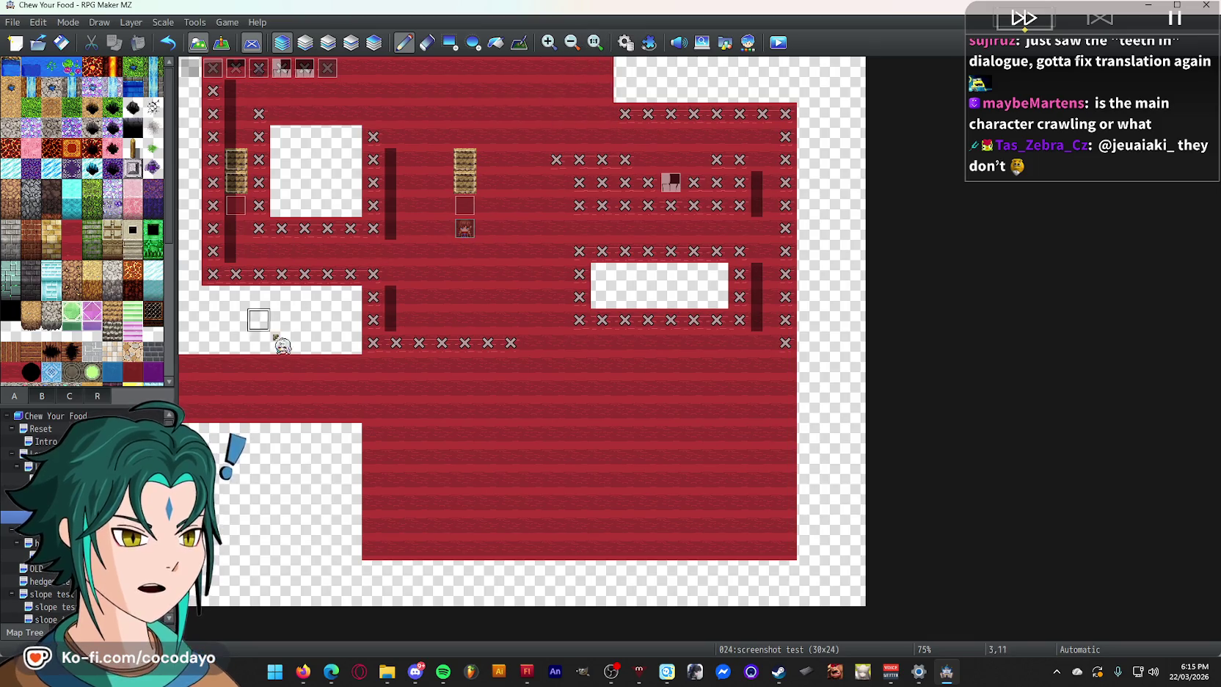
click(649, 42)
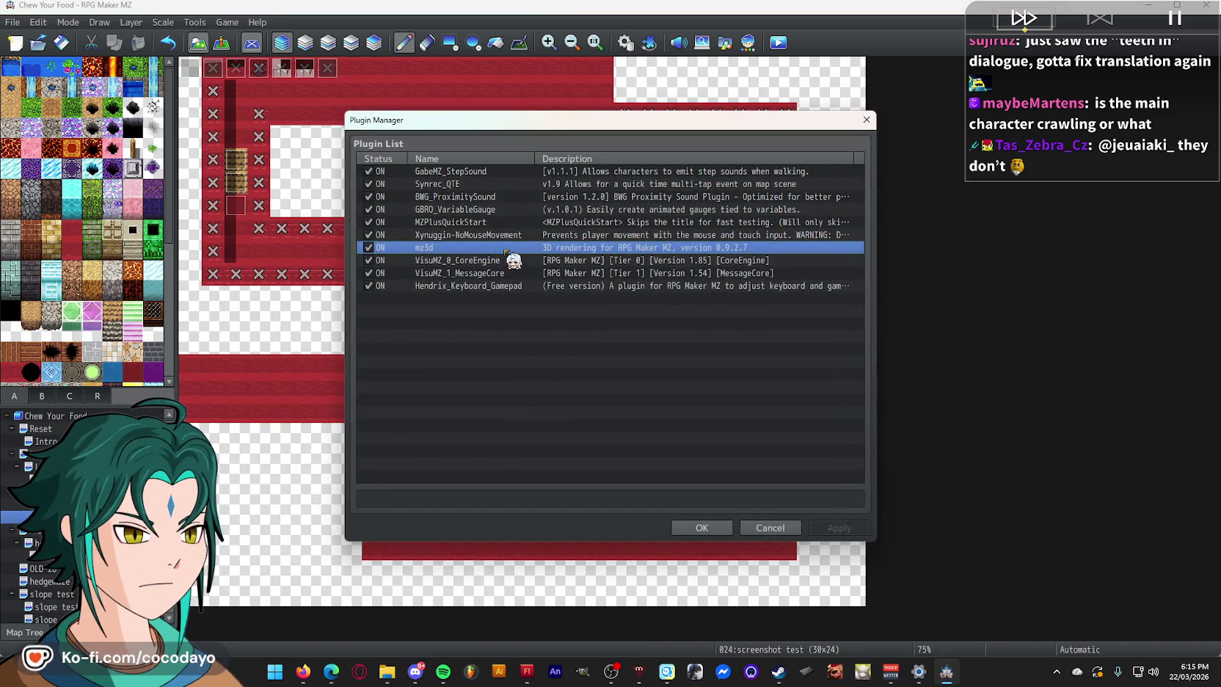
- Review the mz3d plugin parameters, including WASD movement, and close them unchanged
double_click(505, 250)
scroll(881, 412, down, 10)
scroll(882, 417, down, 2)
click(829, 366)
click(857, 528)
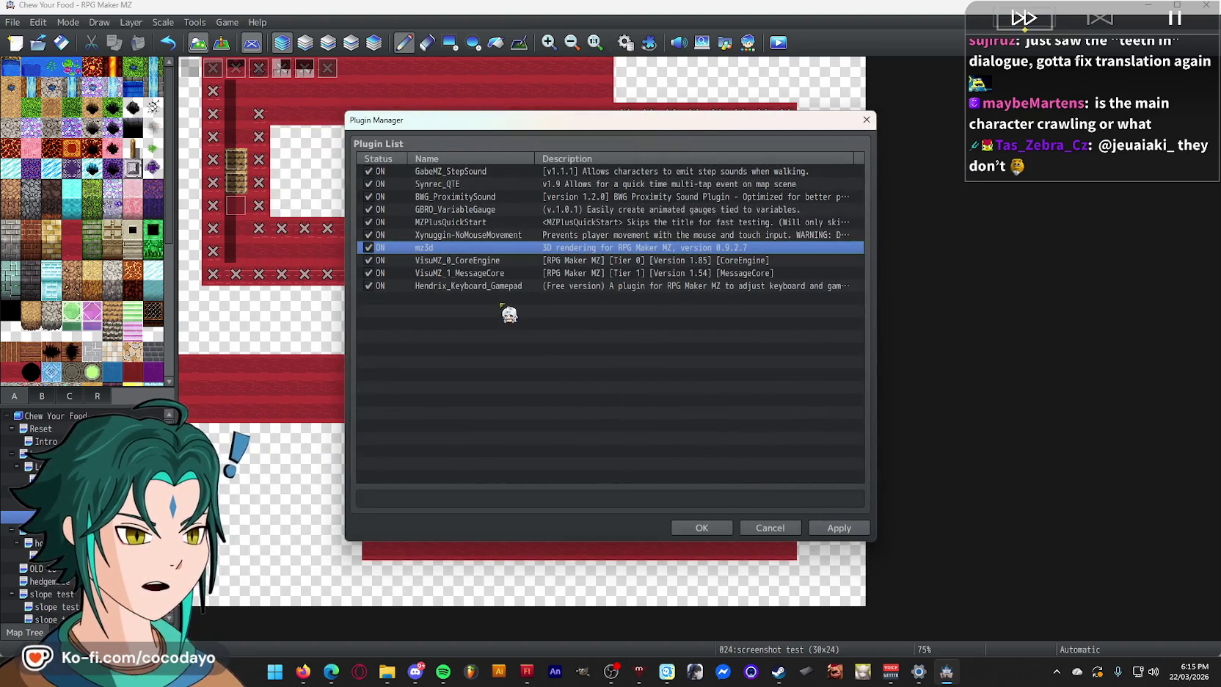
- Start a new plugin entry, choose mz3d to read its help, and bring up File Explorer
click(501, 301)
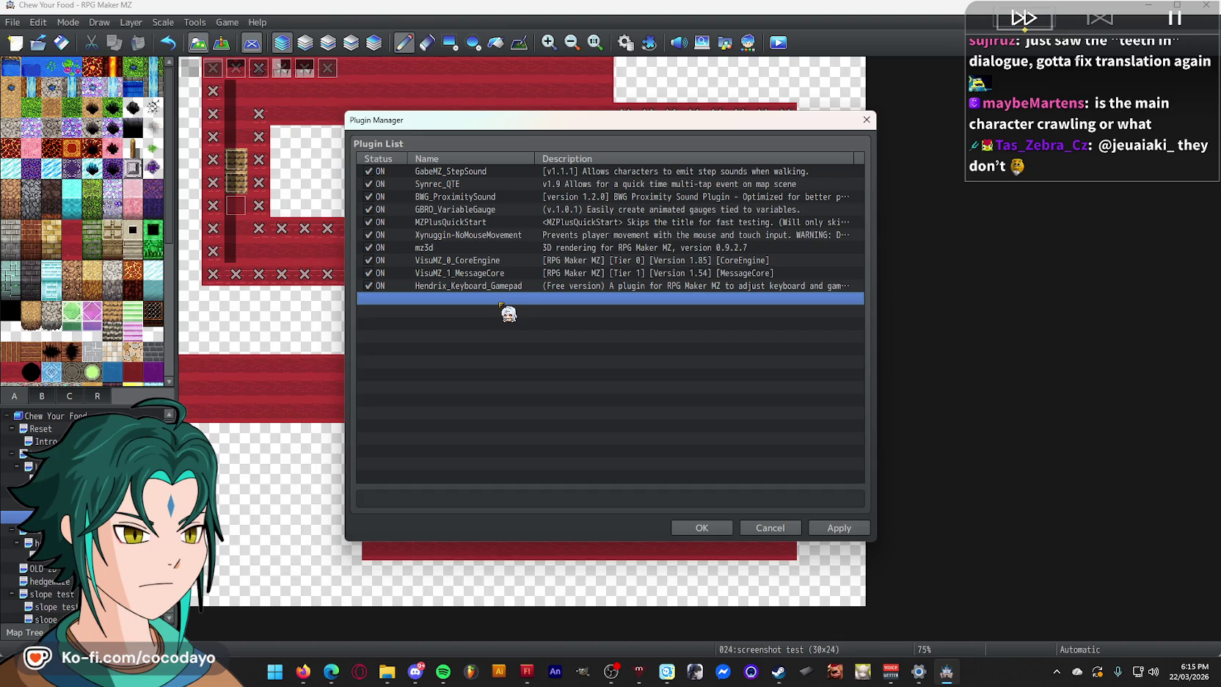
double_click(501, 302)
click(371, 174)
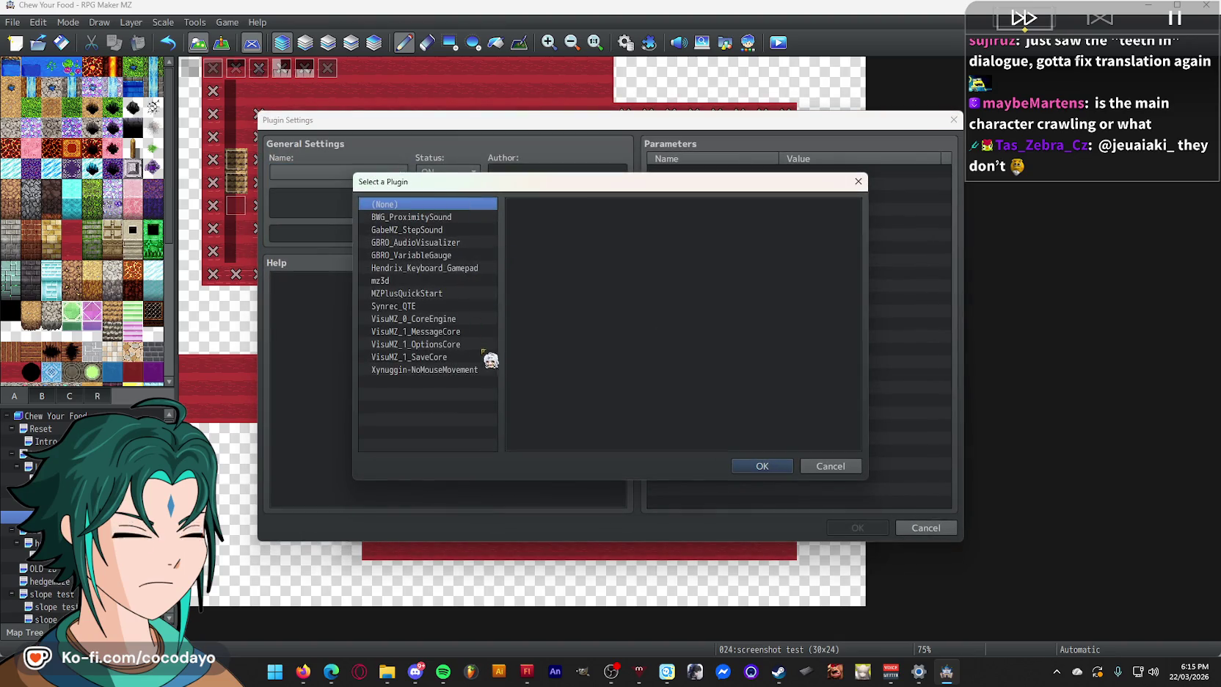
click(470, 243)
click(471, 268)
click(473, 280)
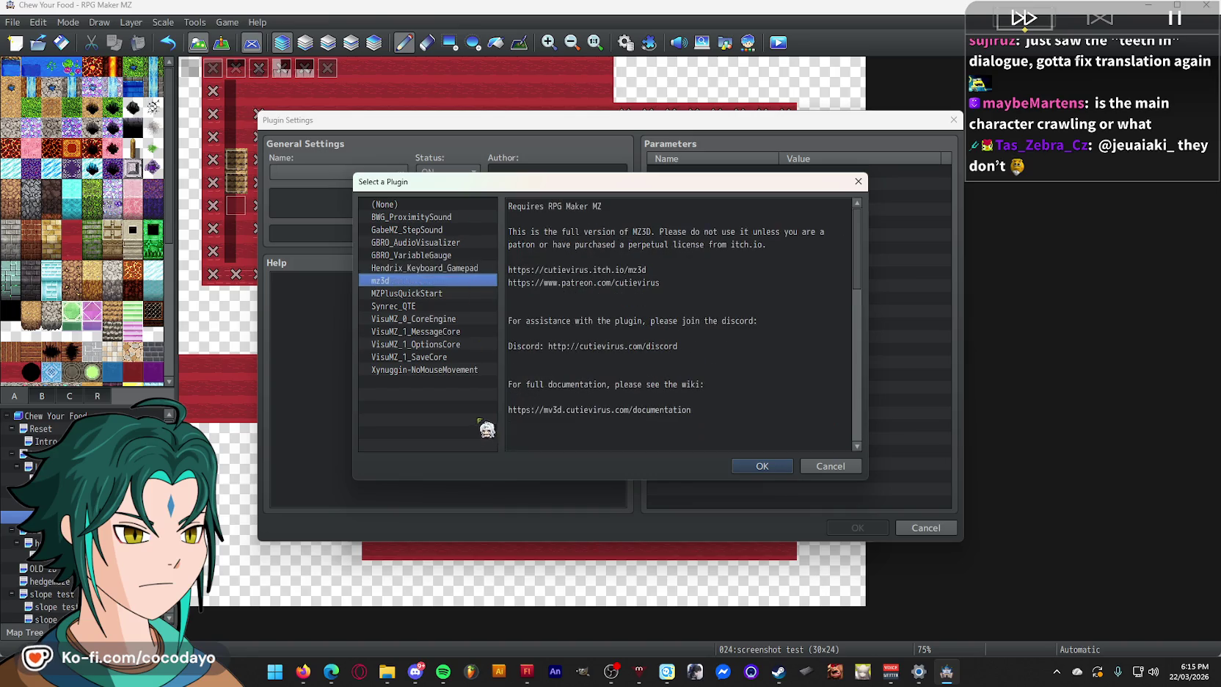
click(387, 673)
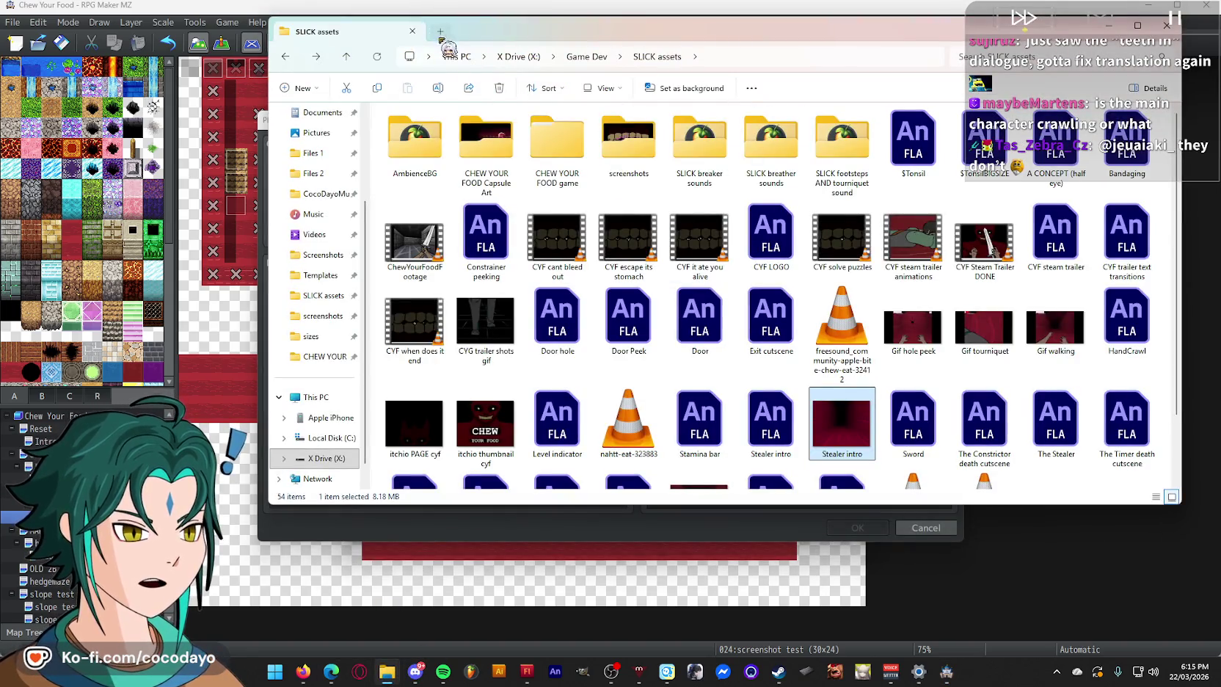
- Navigate File Explorer to X Drive > Game Dev > RPG Maker Plugins, then switch to Firefox
click(519, 57)
click(526, 58)
click(895, 305)
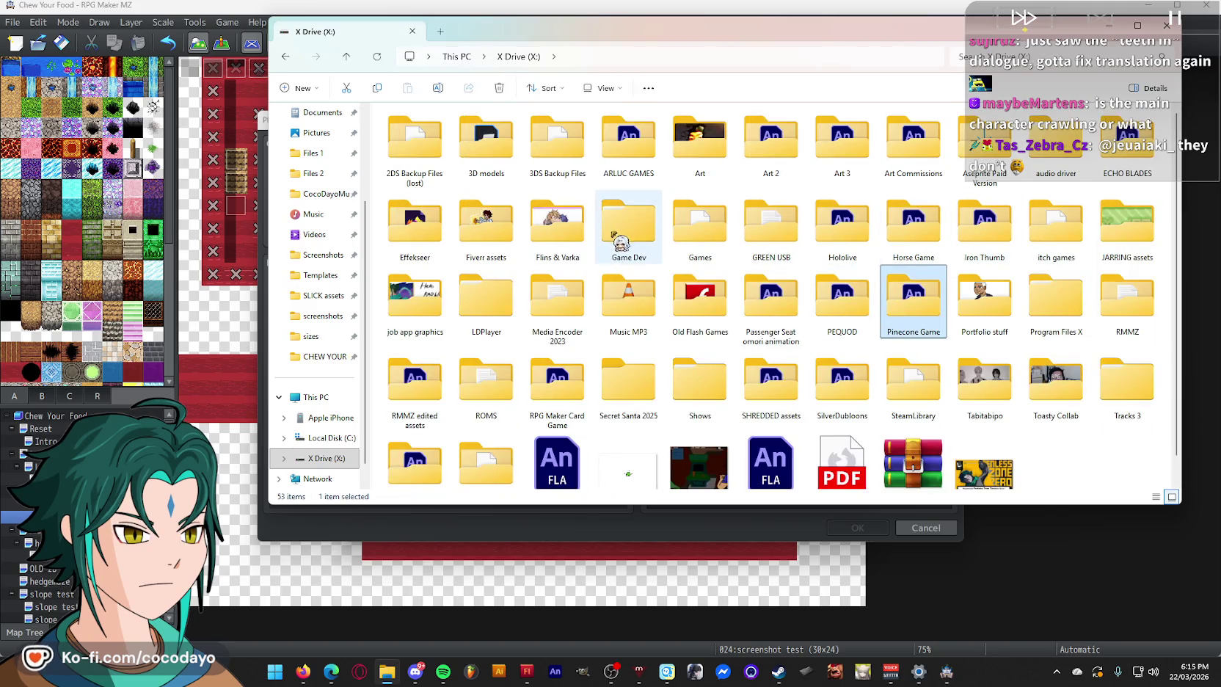
double_click(620, 239)
double_click(473, 219)
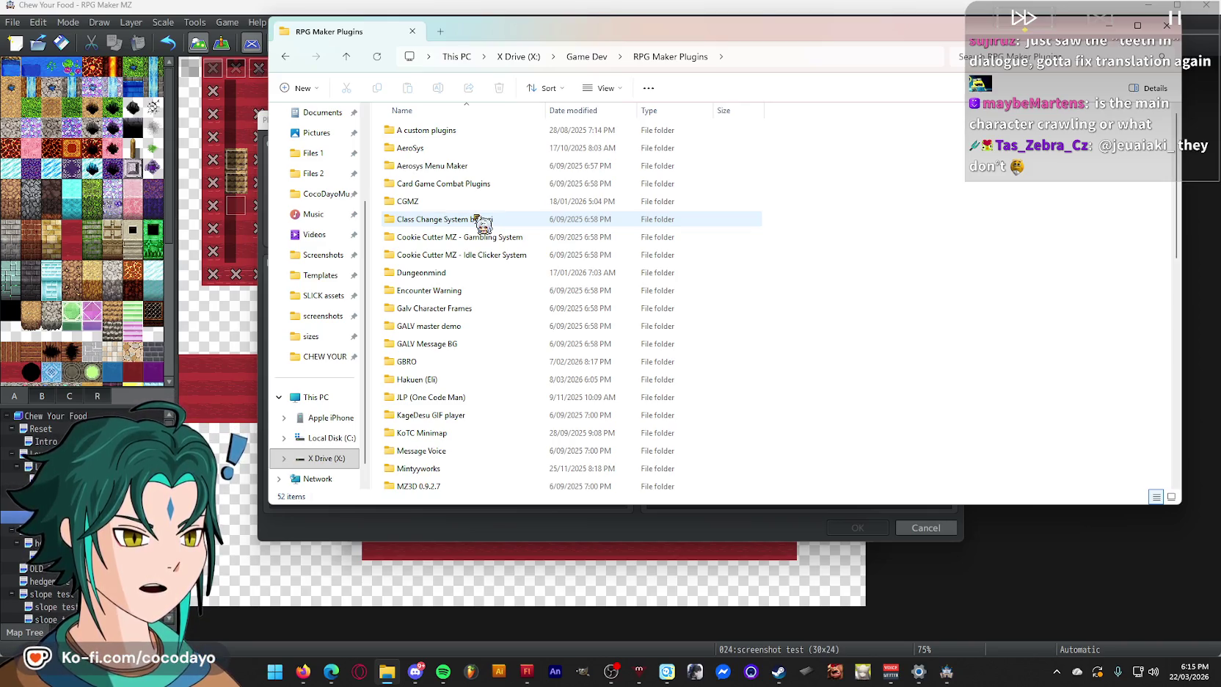
key(alt+Tab)
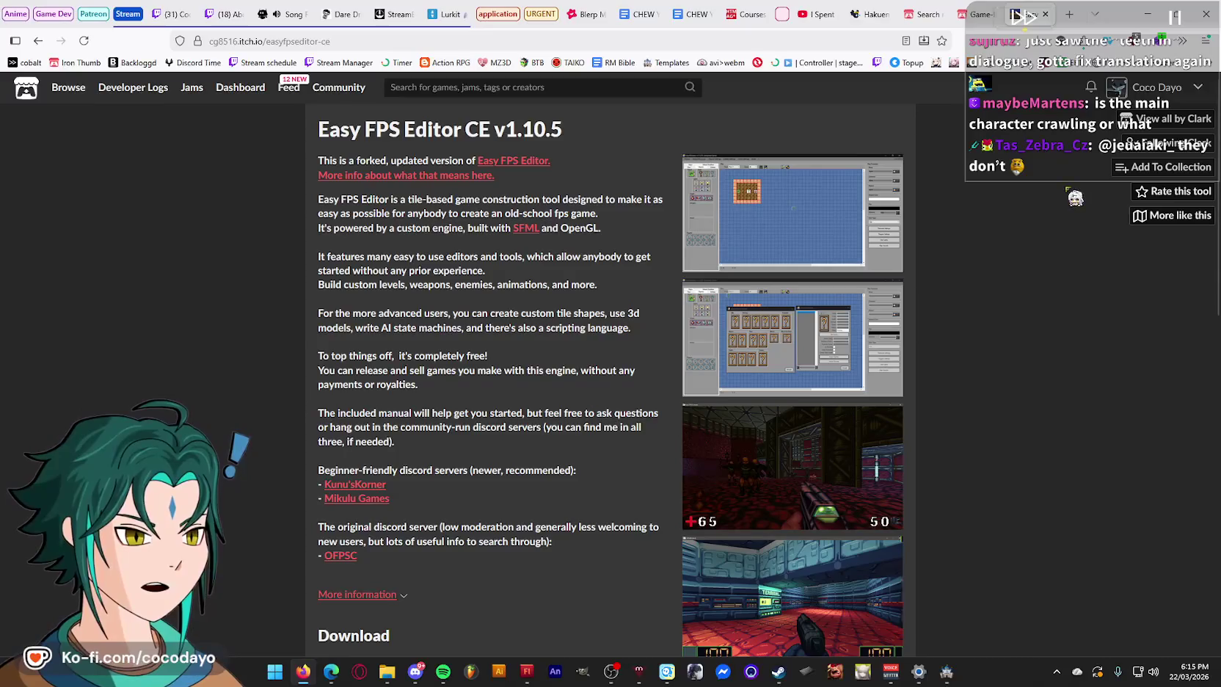
- Go to the YouTube tab and open the account's channel page
click(820, 14)
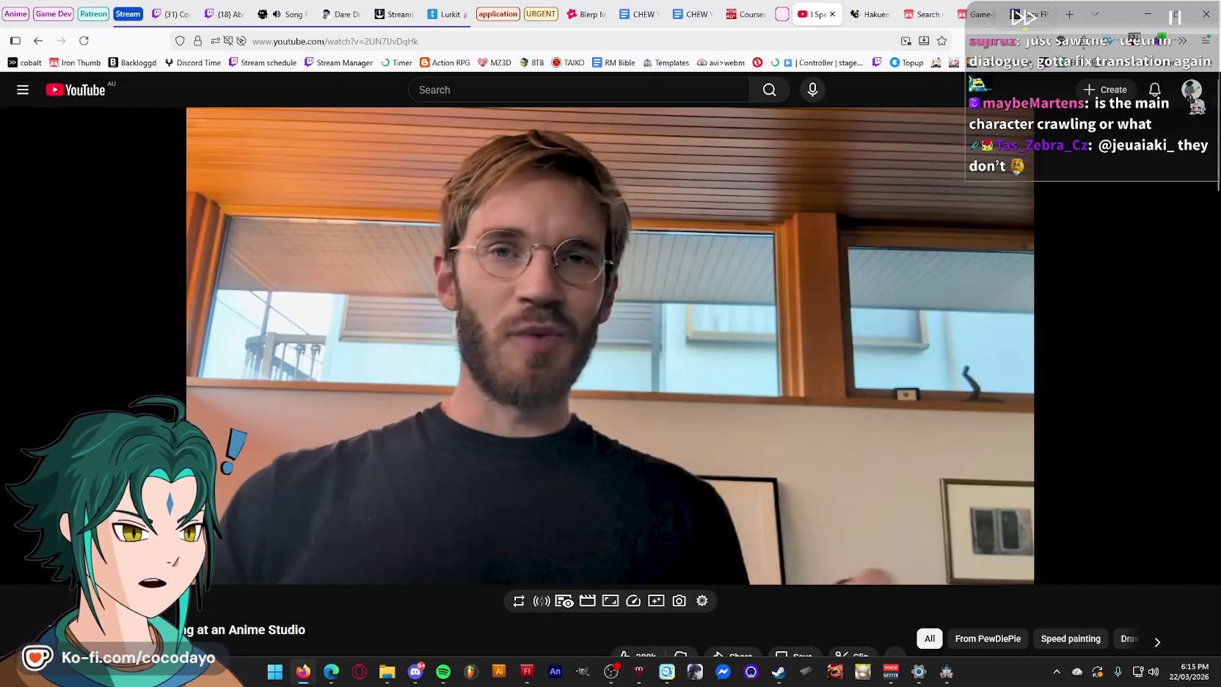
click(1192, 91)
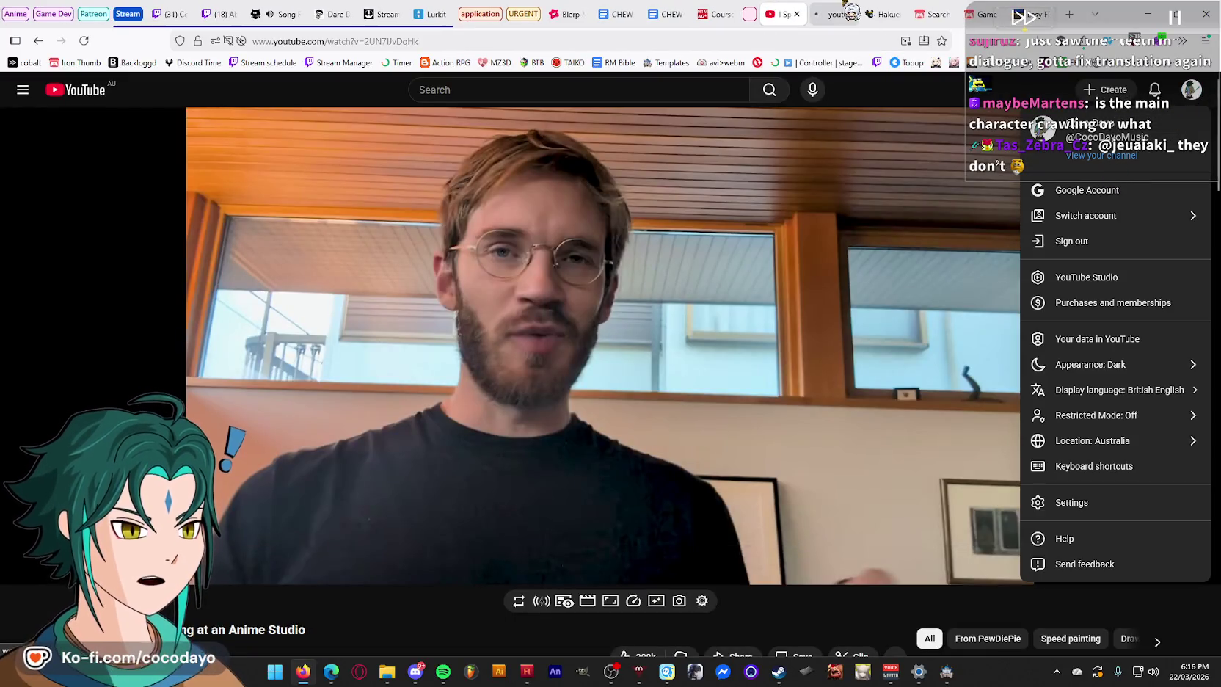
click(1104, 156)
- Switch to the Steam window and start the CHEW YOUR FOOD announcement trailer
key(alt+Tab)
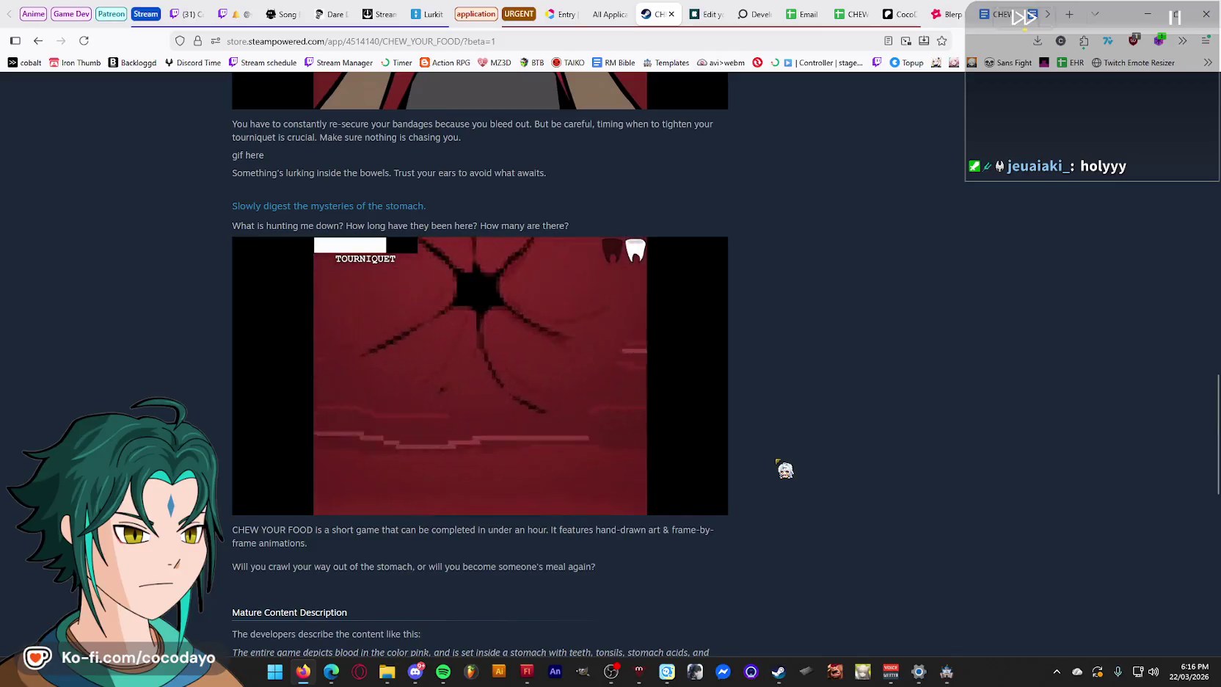
scroll(785, 469, up, 20)
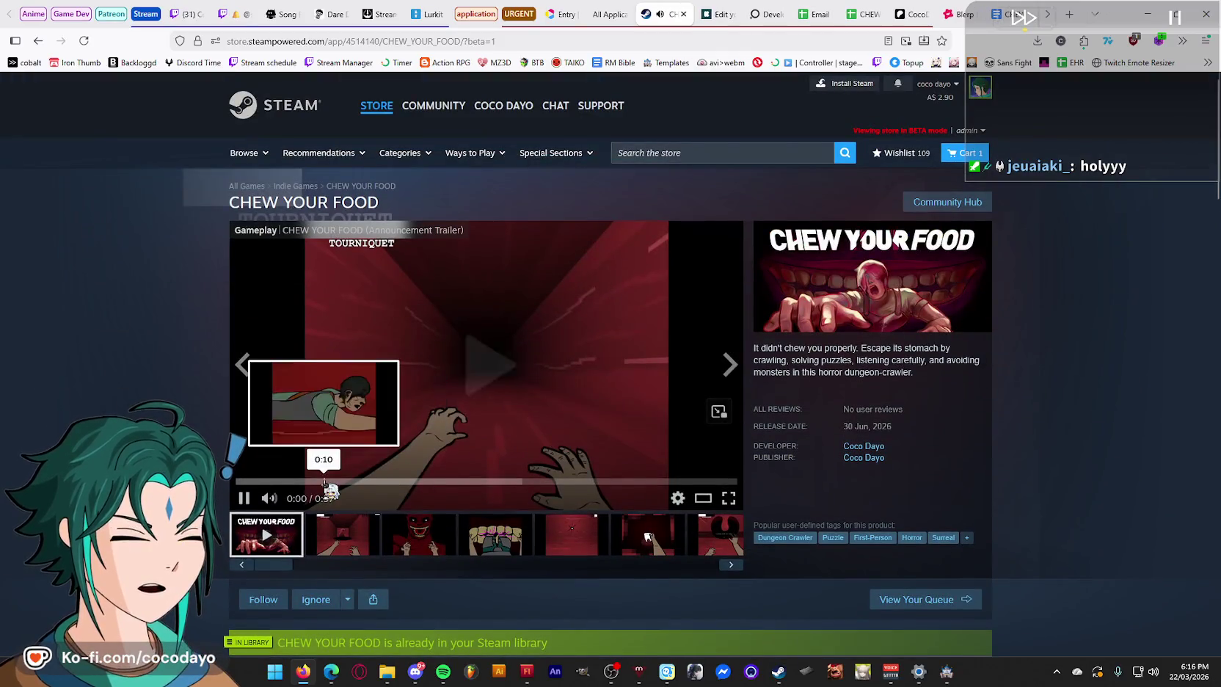
click(245, 498)
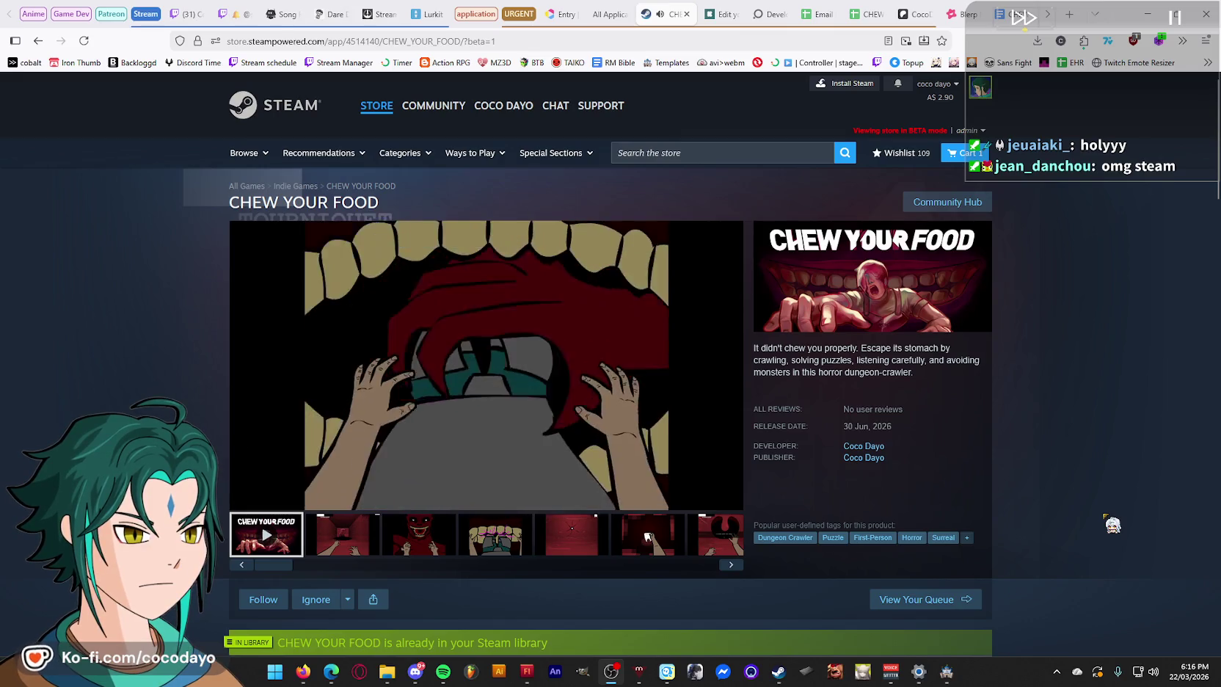
scroll(1106, 516, down, 1)
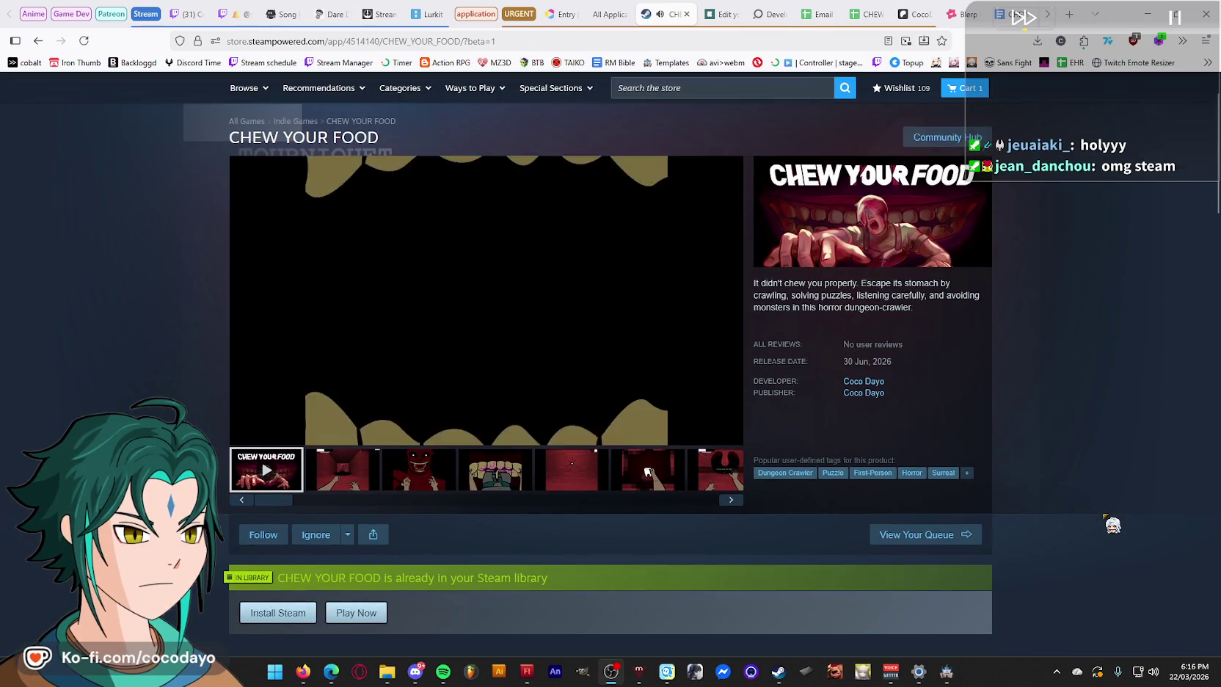
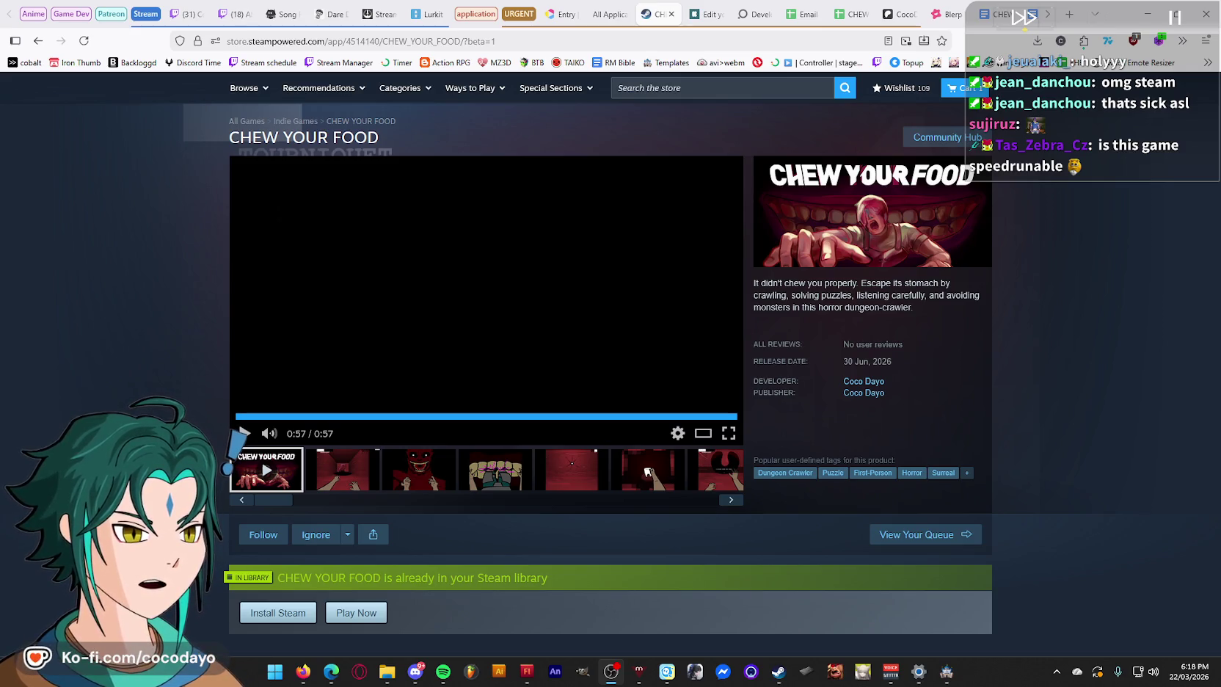
- Scroll through the rest of the Chew Your Food store page
scroll(647, 471, down, 7)
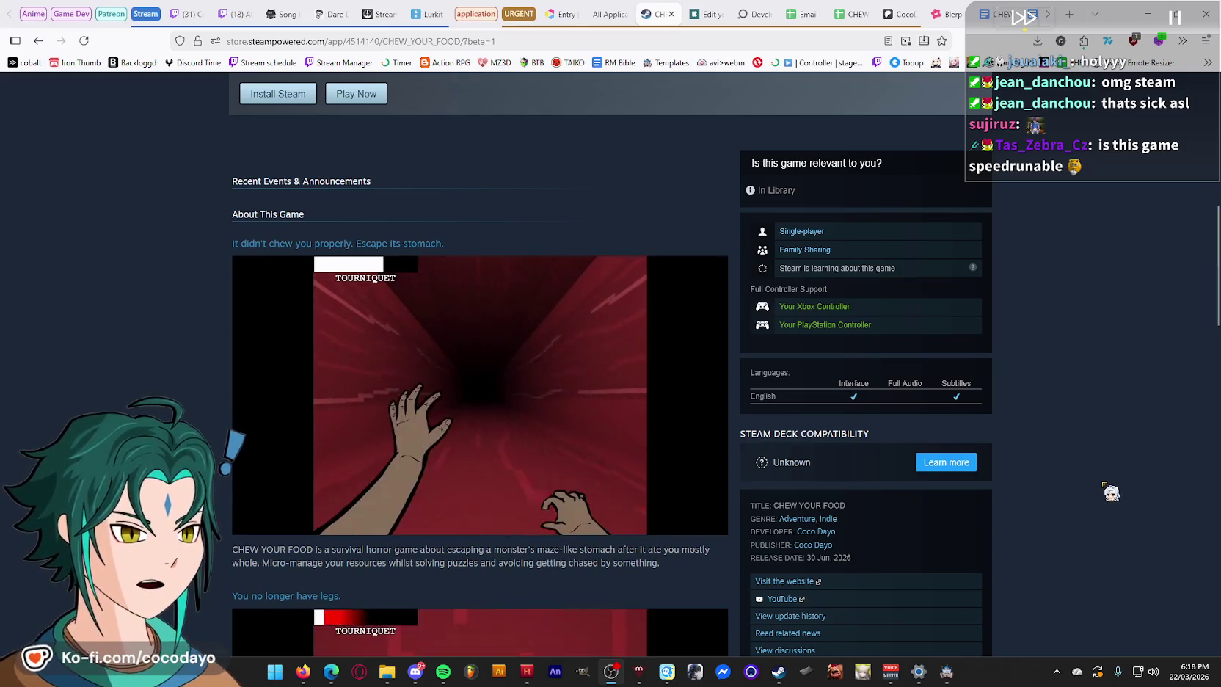
scroll(1111, 492, down, 1)
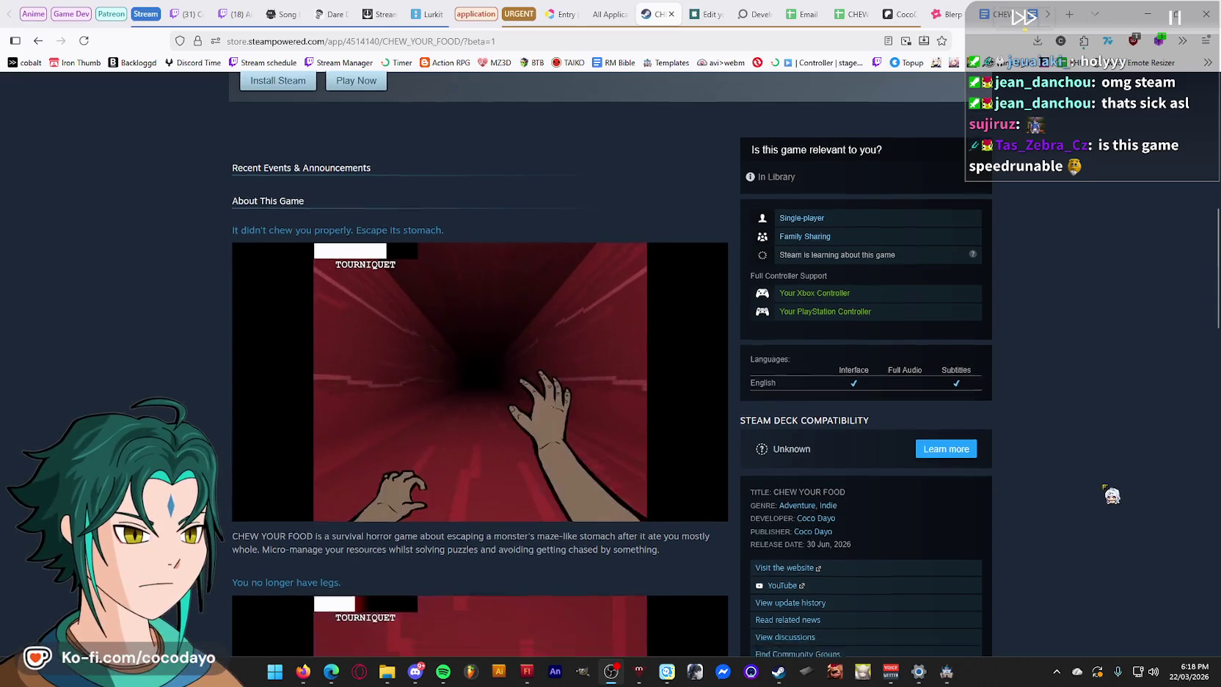
scroll(1111, 493, down, 4)
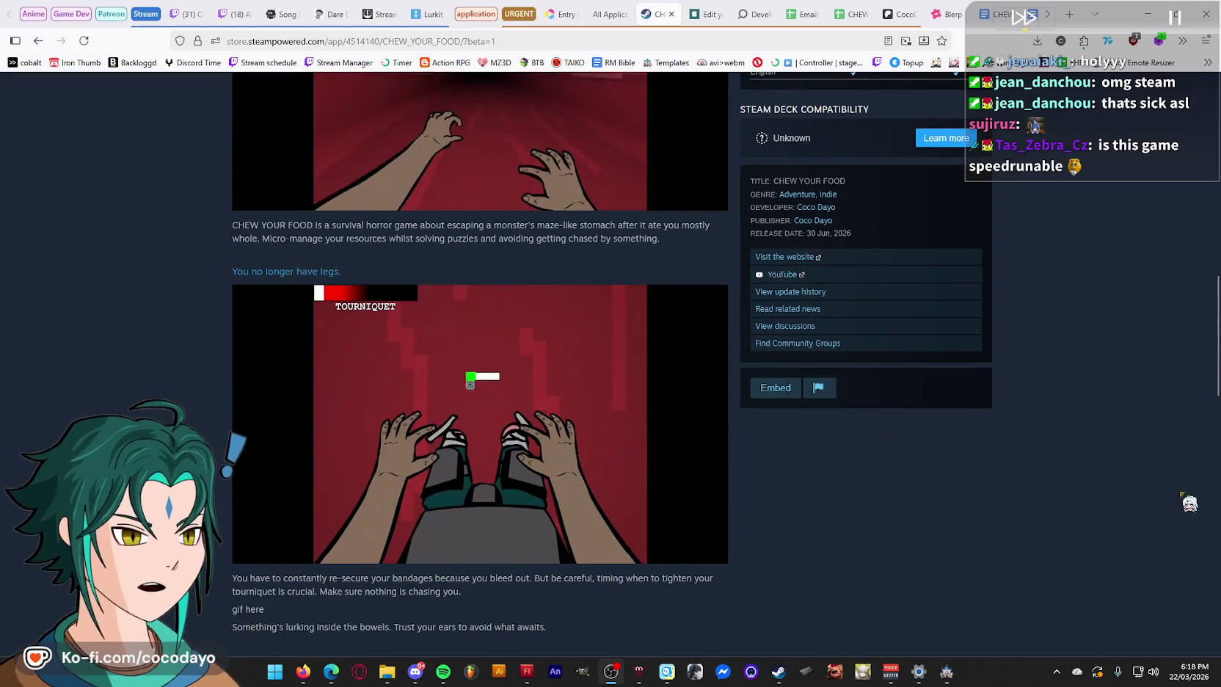
- Start BTS's 'Hooligan' playing in the Nightbot song queue and minimize Firefox
click(282, 14)
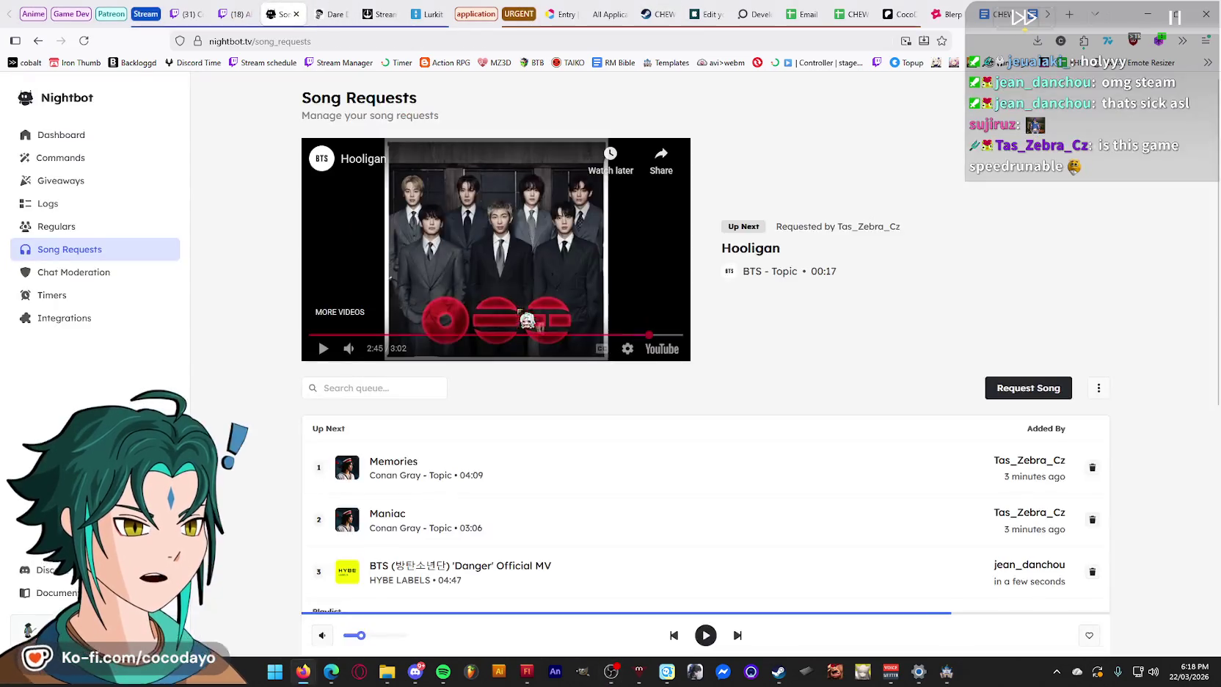
click(527, 320)
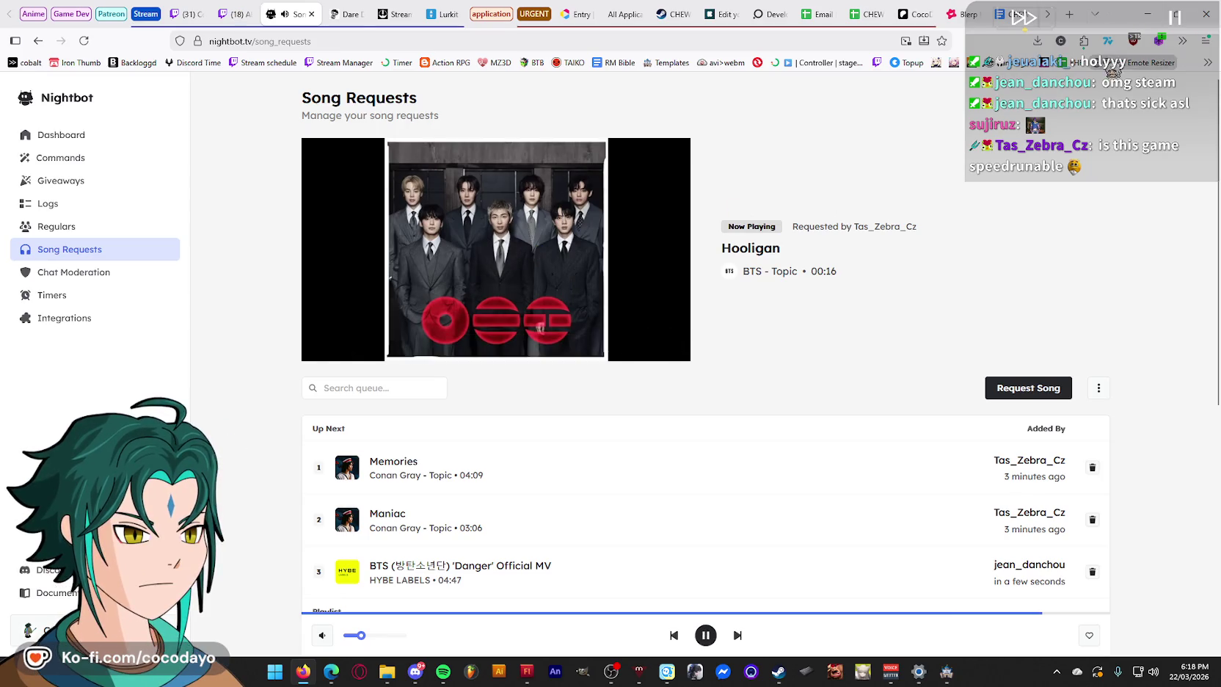
click(1151, 16)
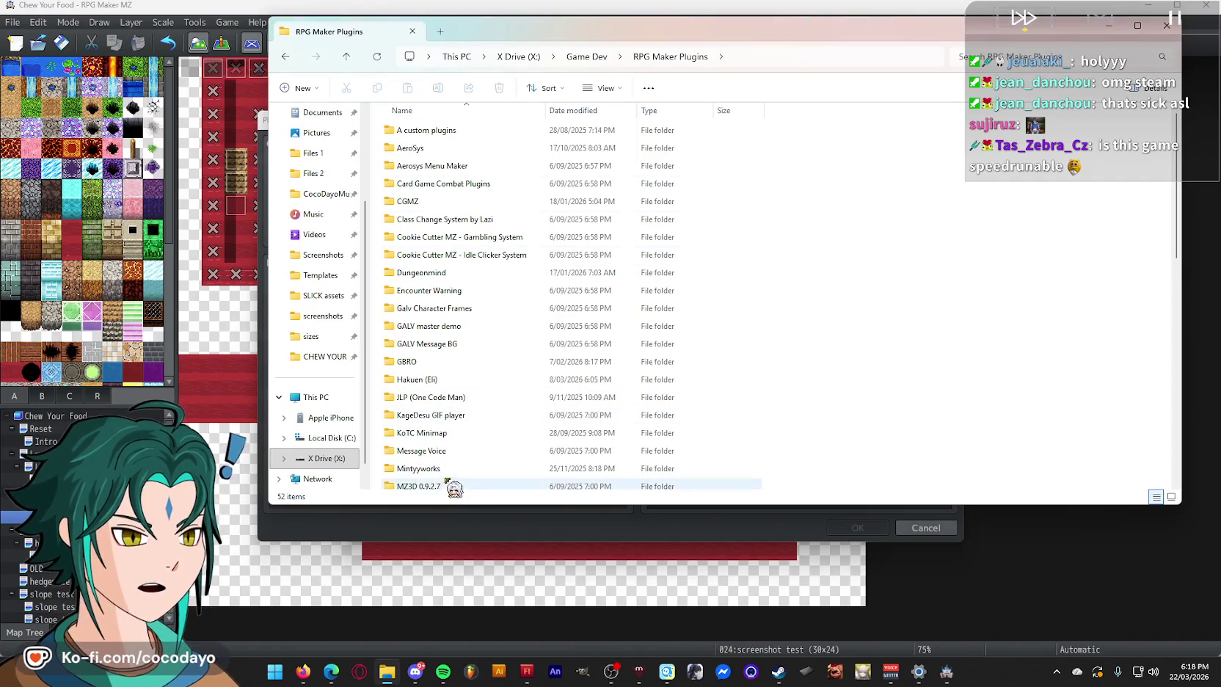
- Find and select cv_omniMove.js in the MZ3D Omnimove plugin folder
scroll(449, 462, down, 1)
double_click(459, 430)
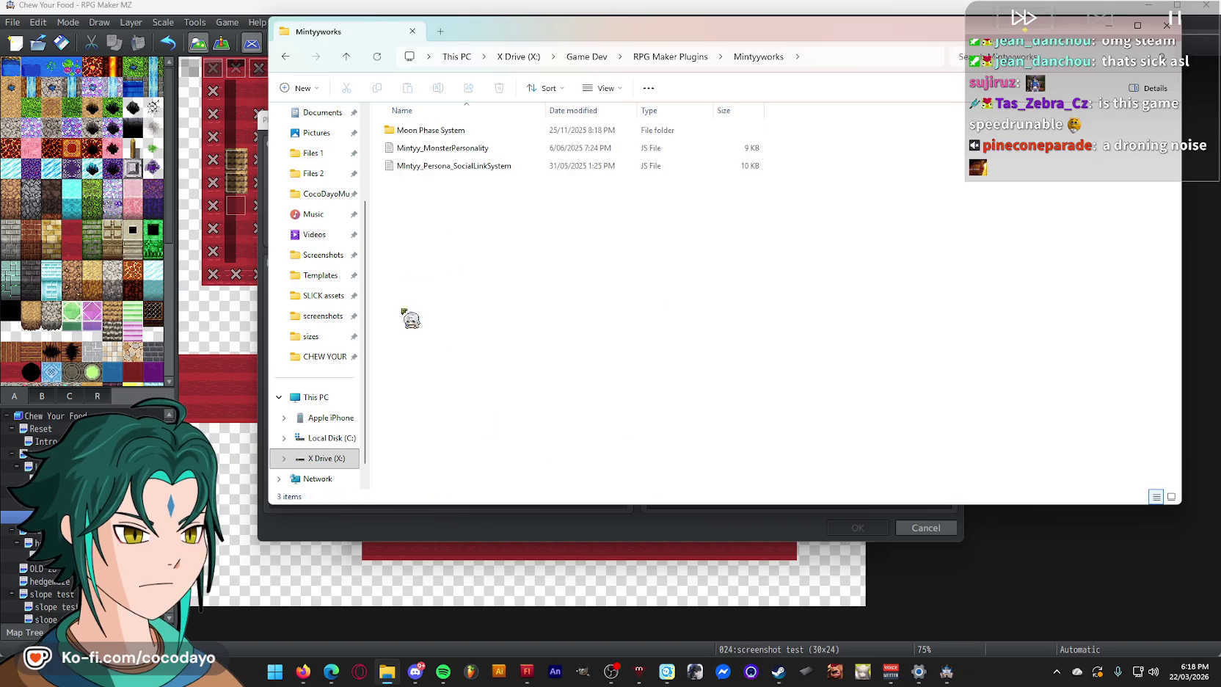
click(285, 56)
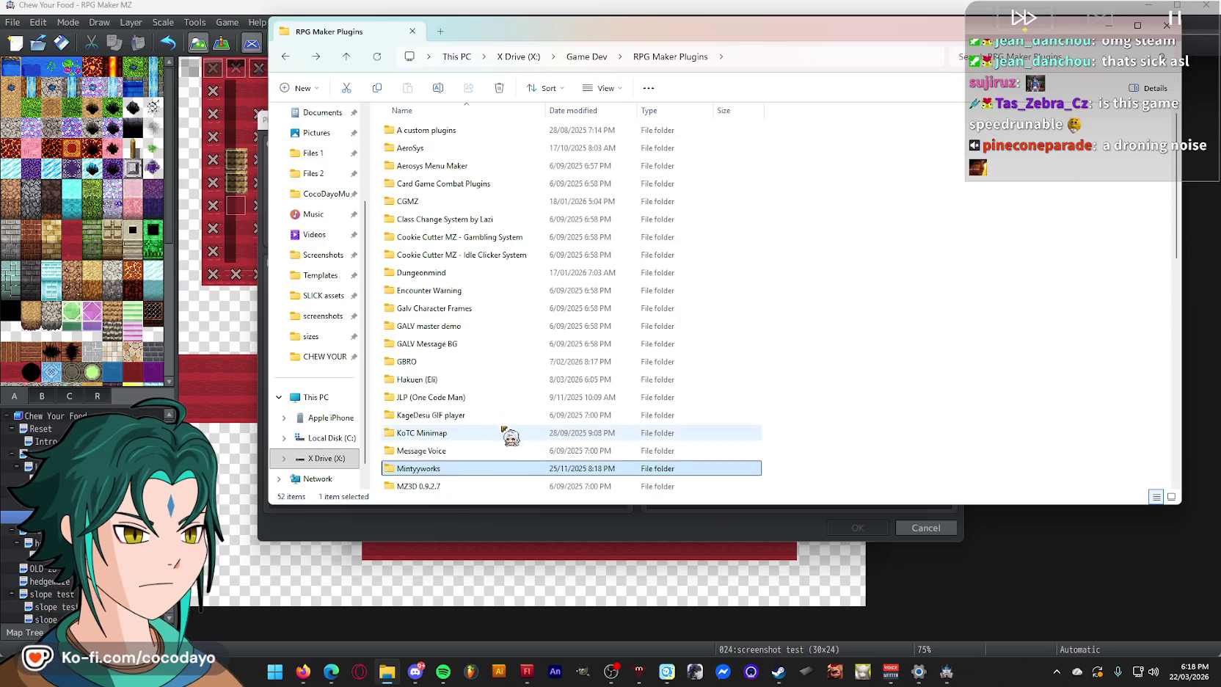
double_click(433, 486)
click(287, 57)
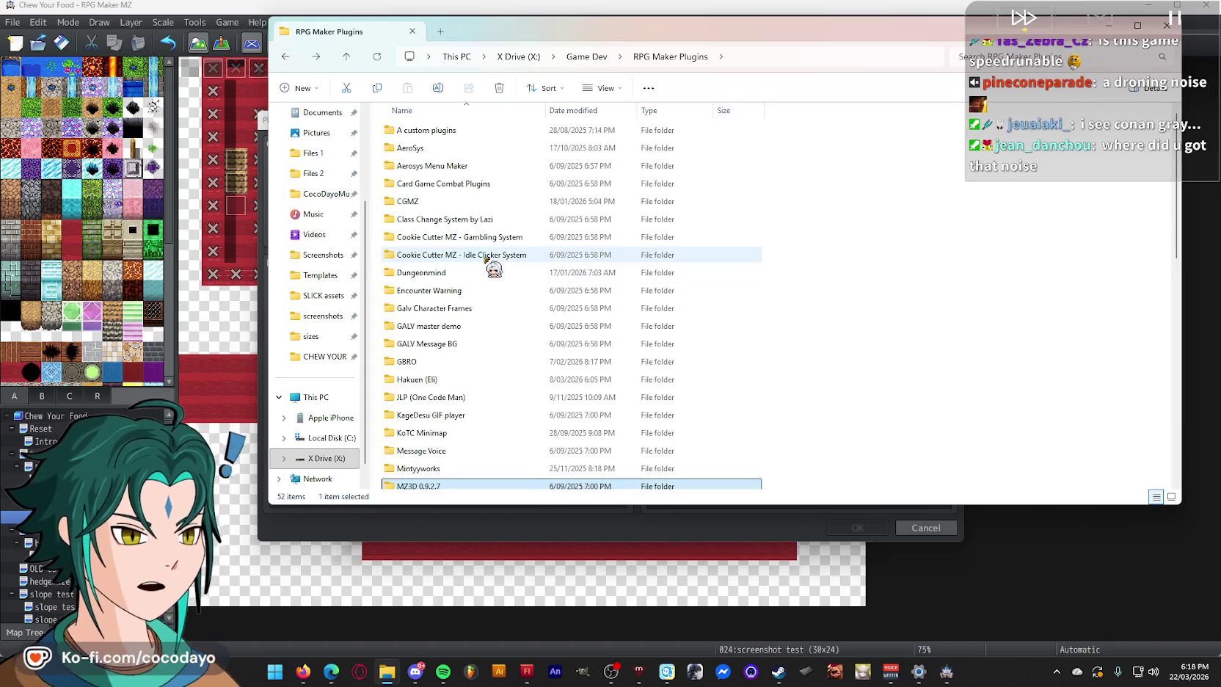
scroll(540, 314, down, 5)
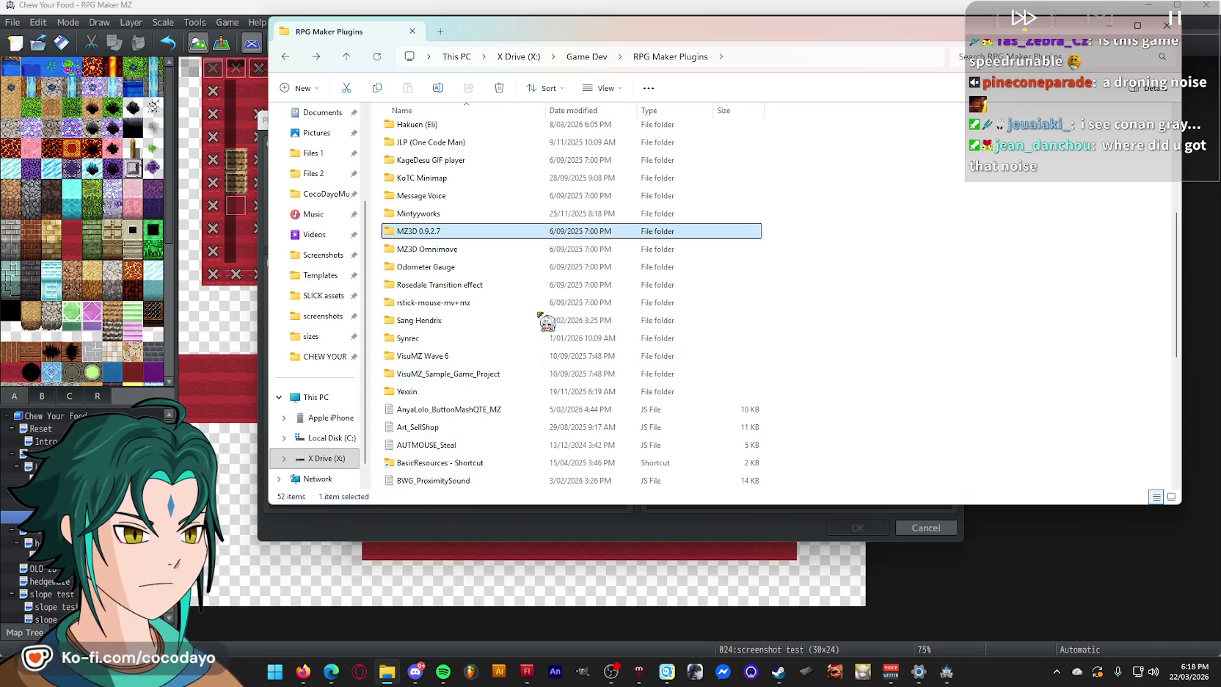
scroll(547, 322, down, 6)
scroll(555, 323, up, 7)
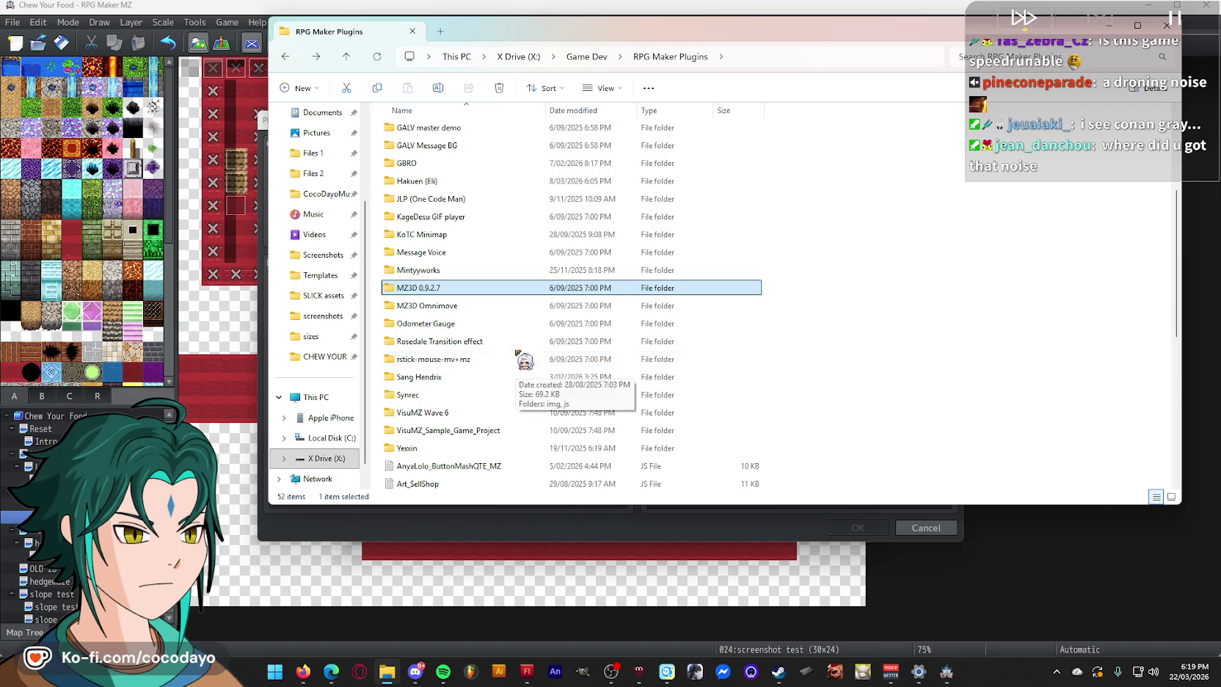
click(1052, 65)
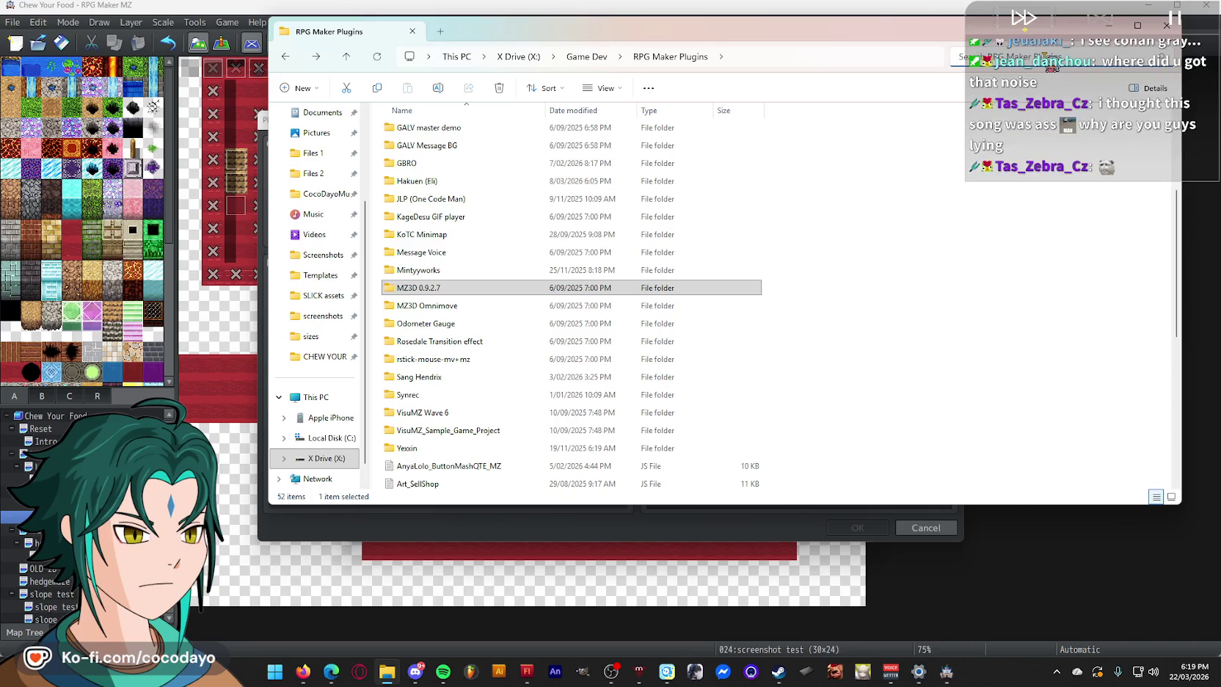
click(497, 307)
double_click(497, 308)
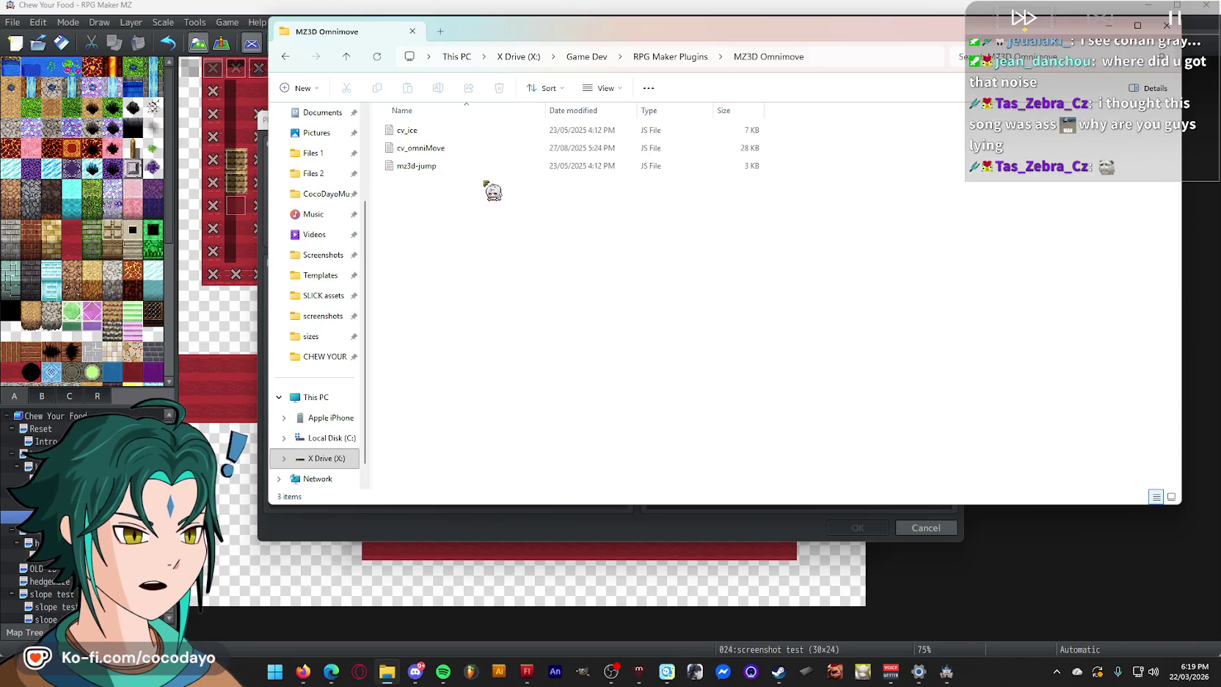
click(437, 149)
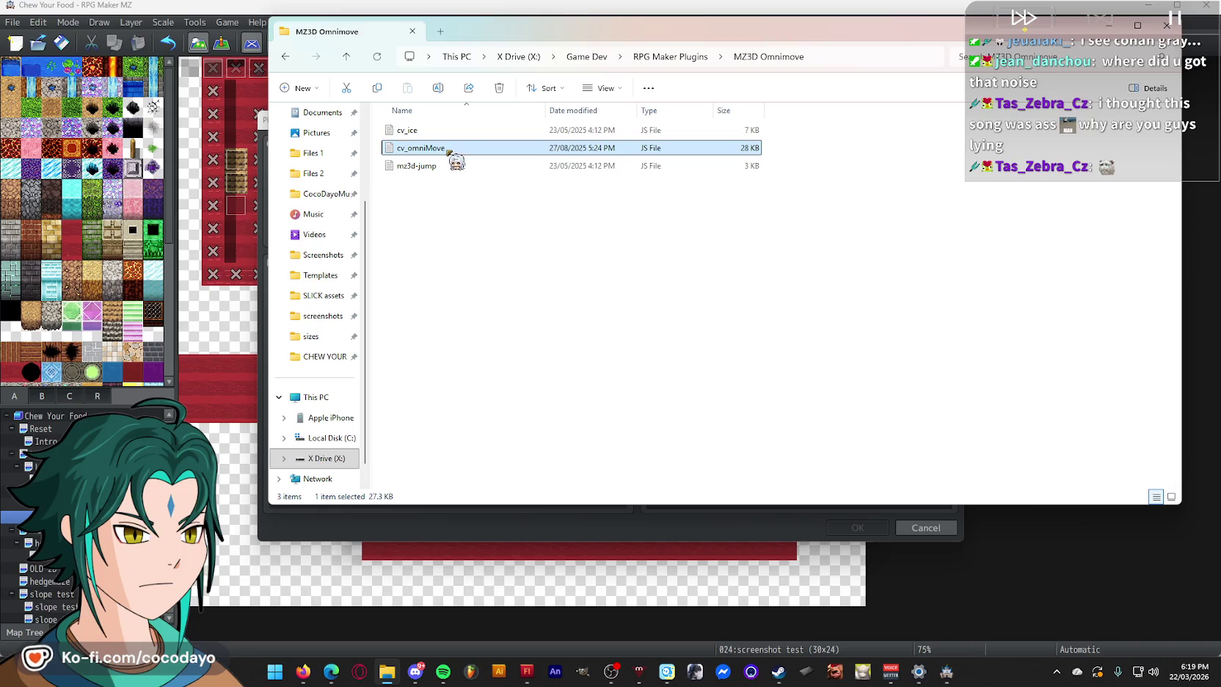
- Navigate from the X drive root into the RMMZ\3d dungeon test project folder
click(519, 59)
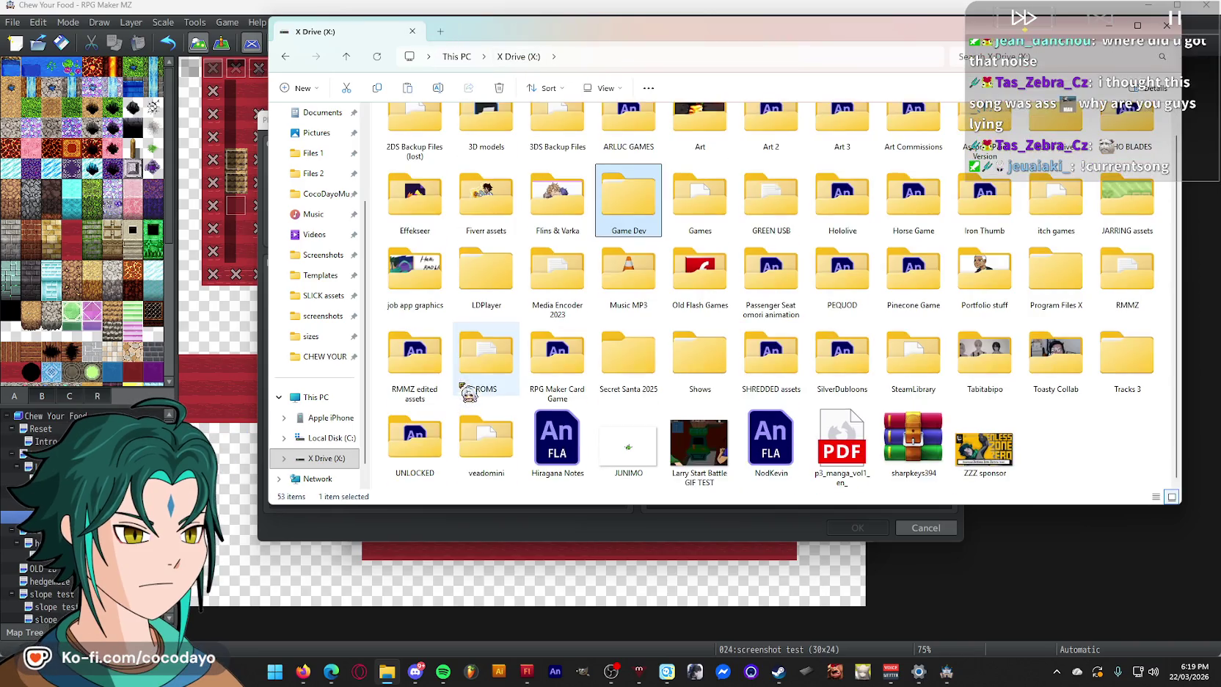
click(512, 351)
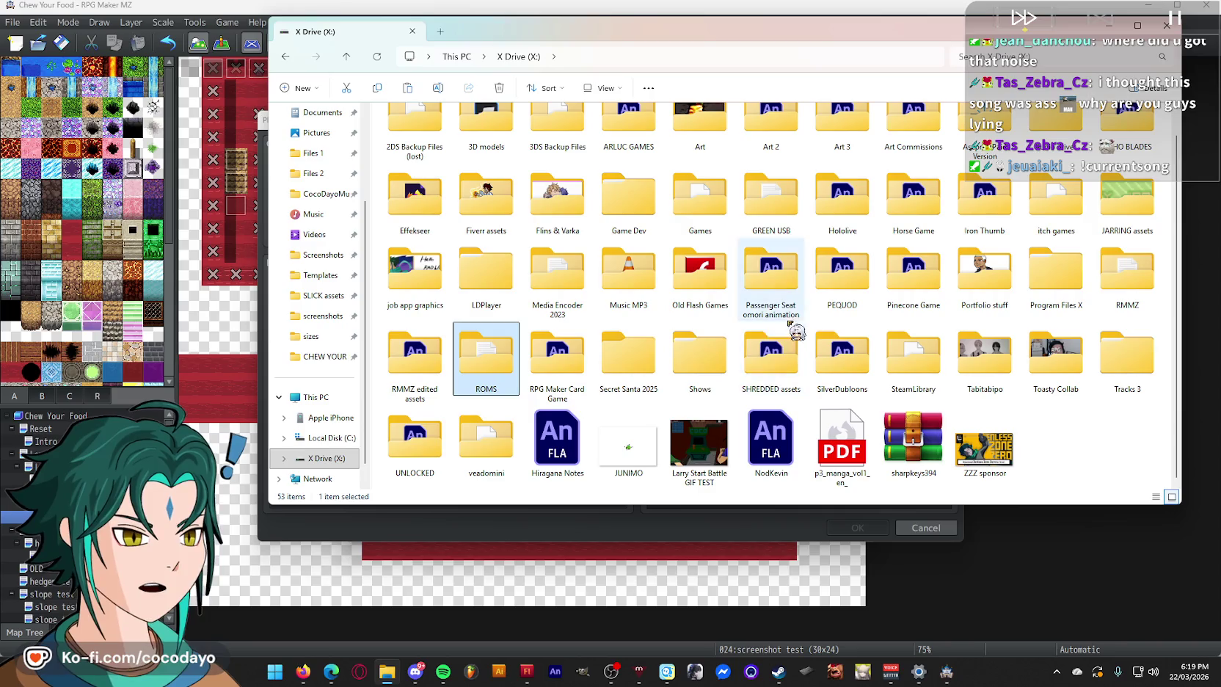
click(1151, 281)
double_click(1150, 281)
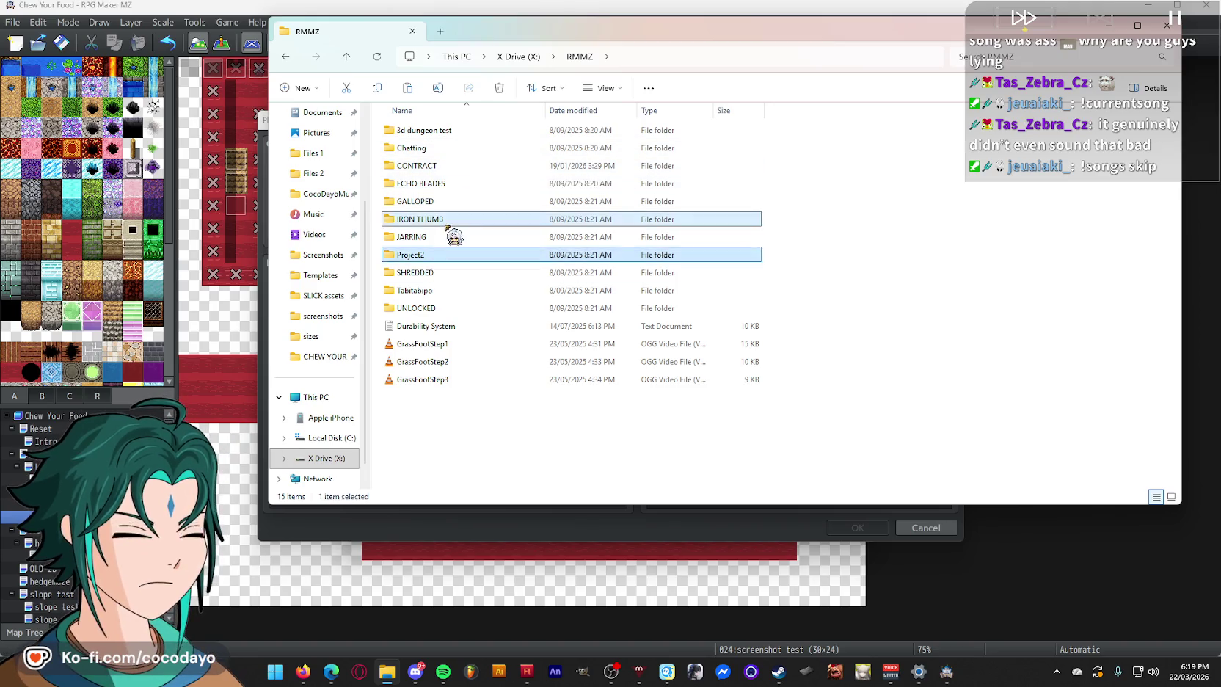
click(462, 166)
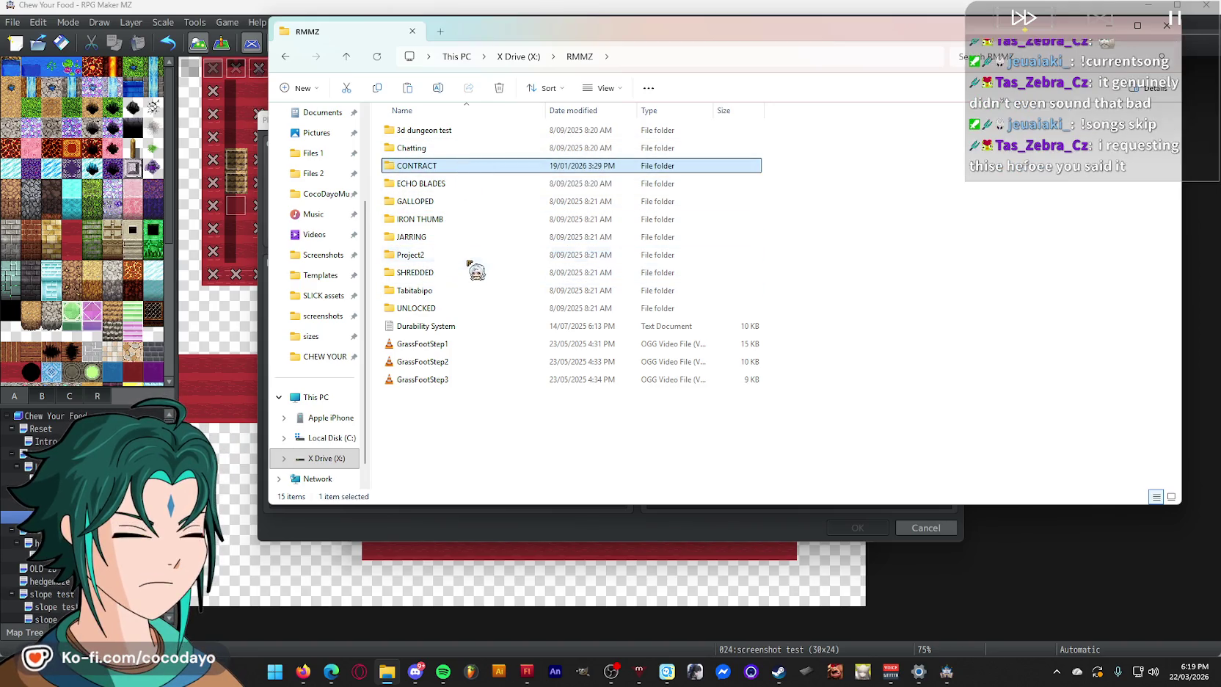
click(468, 235)
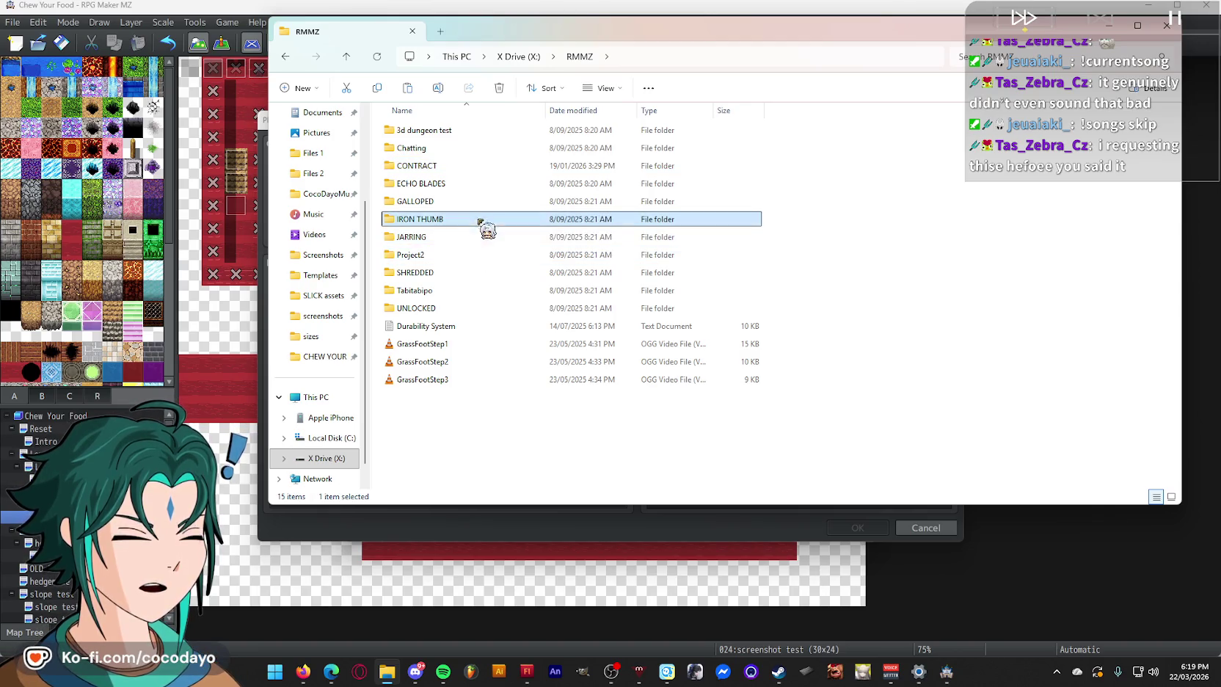
click(468, 255)
click(464, 131)
double_click(464, 131)
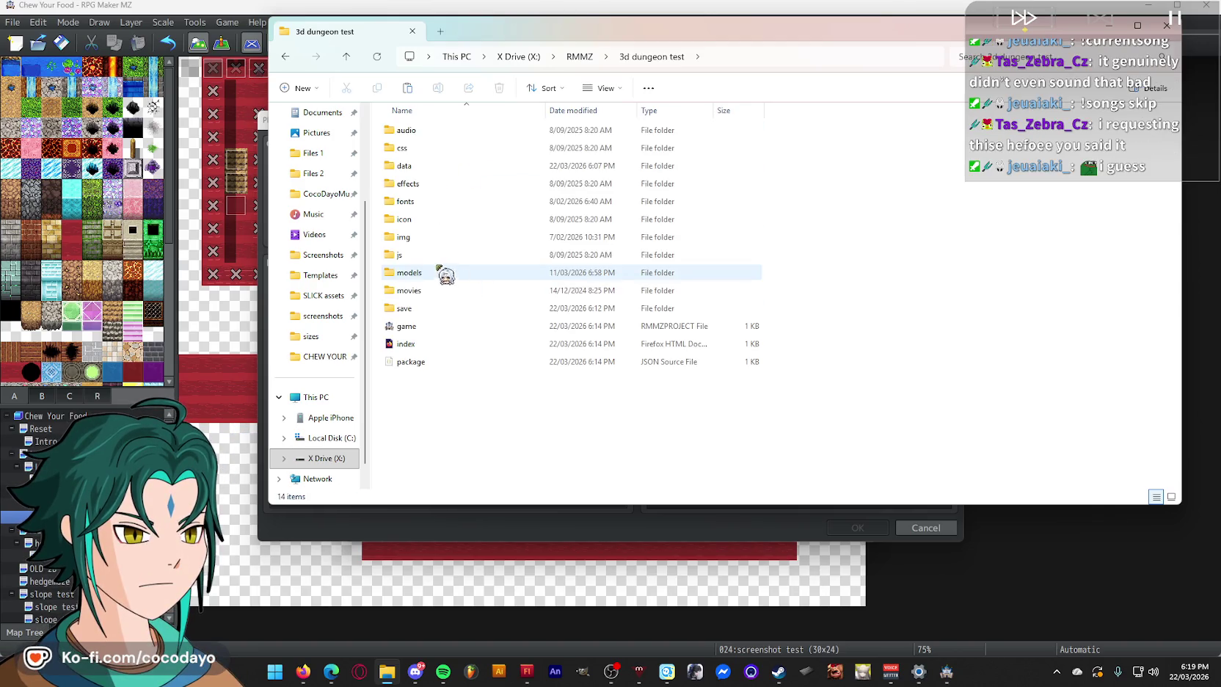
- Check that cv_omniMove is in the project's js\plugins folder, then close the window
double_click(441, 255)
click(458, 148)
double_click(458, 150)
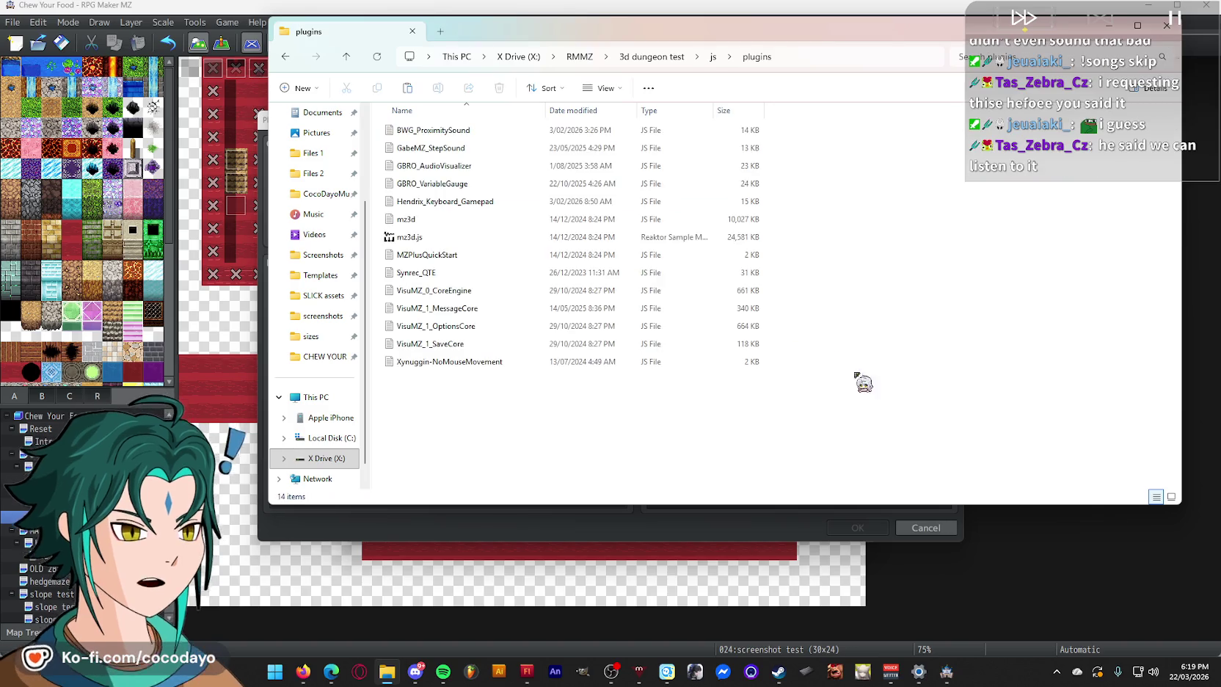
click(741, 379)
click(1121, 28)
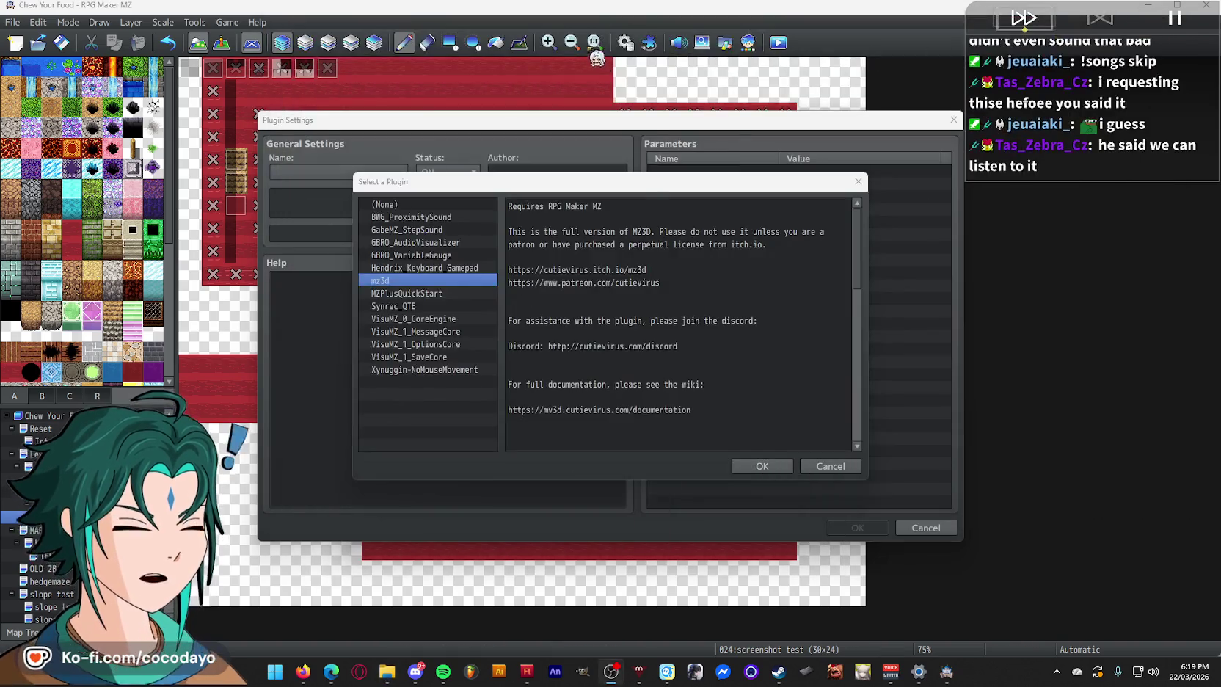
- Add cv_omniMove with MOVE_INCREMENT 0.1 and close the Plugin Manager
click(857, 182)
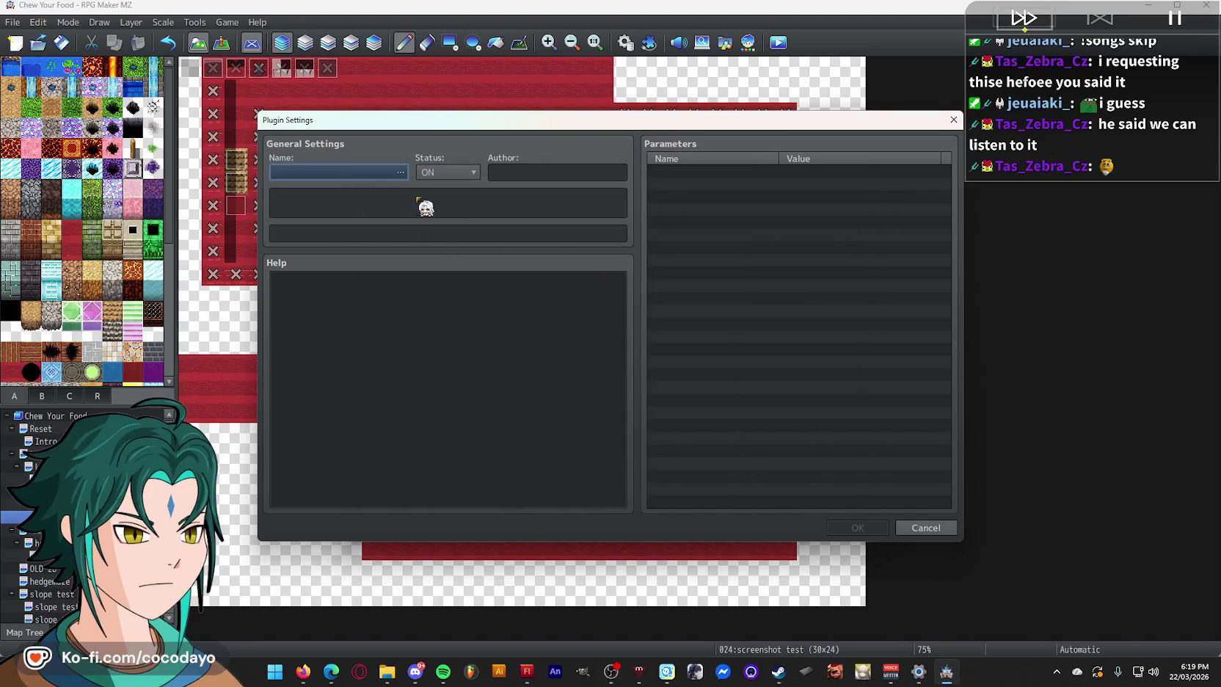
click(399, 173)
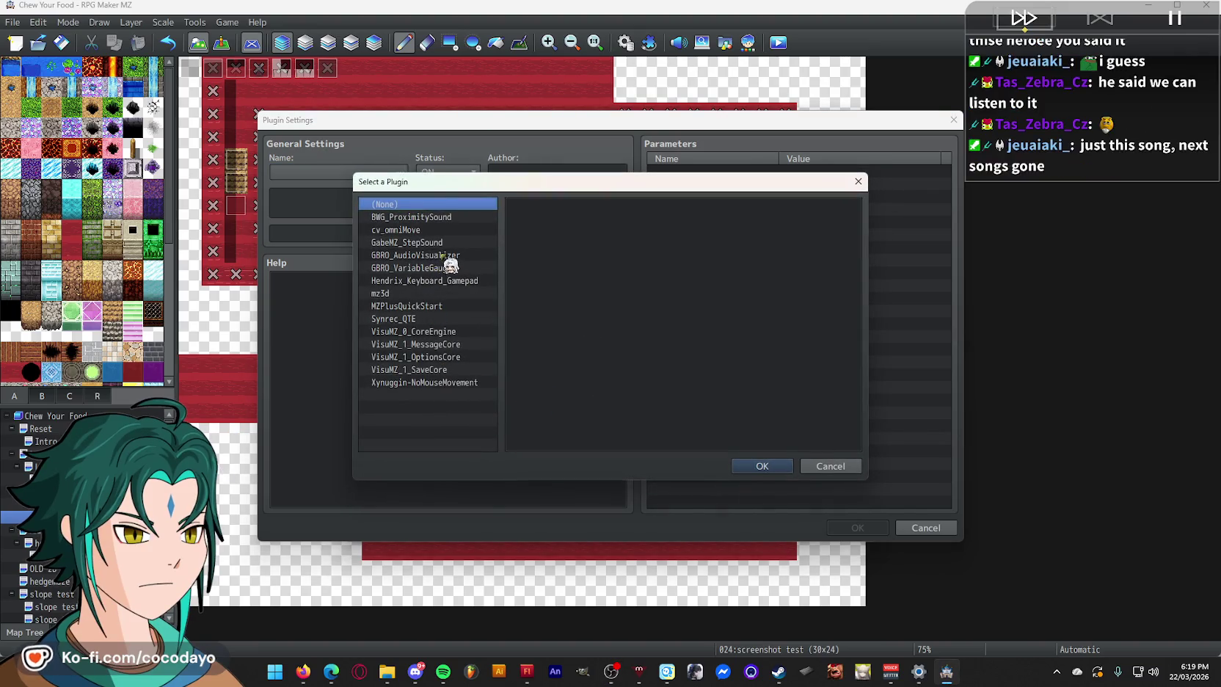
double_click(411, 230)
double_click(812, 175)
text(0.1)
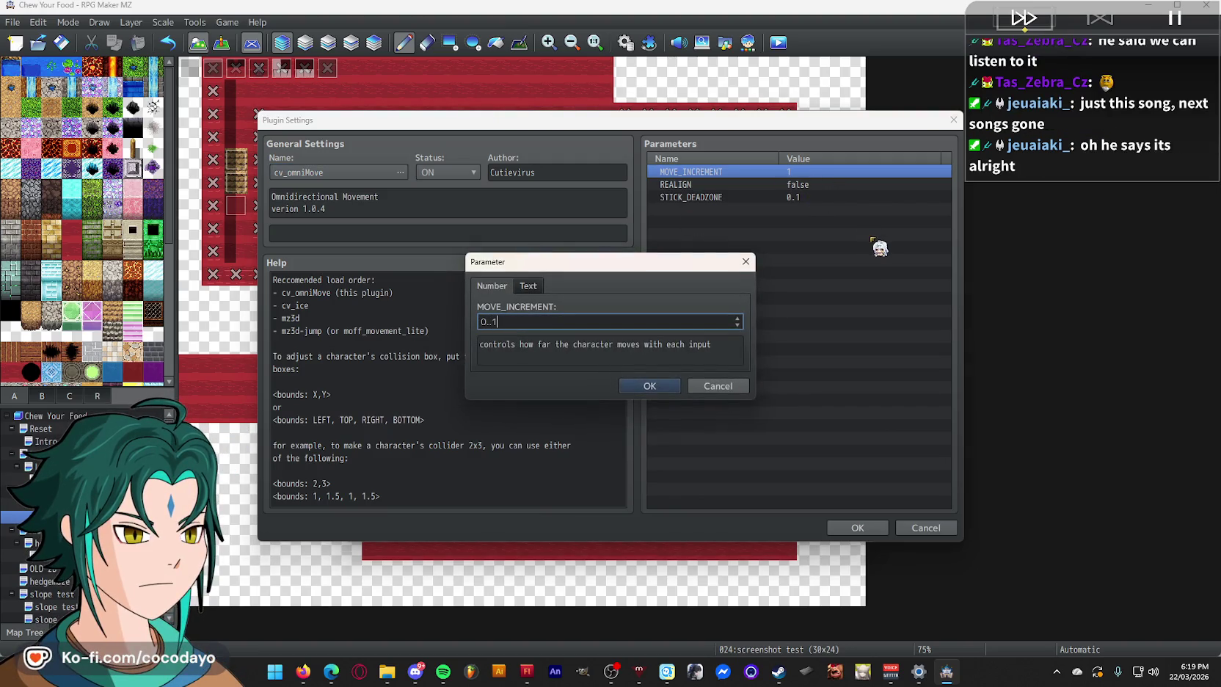
text(0)
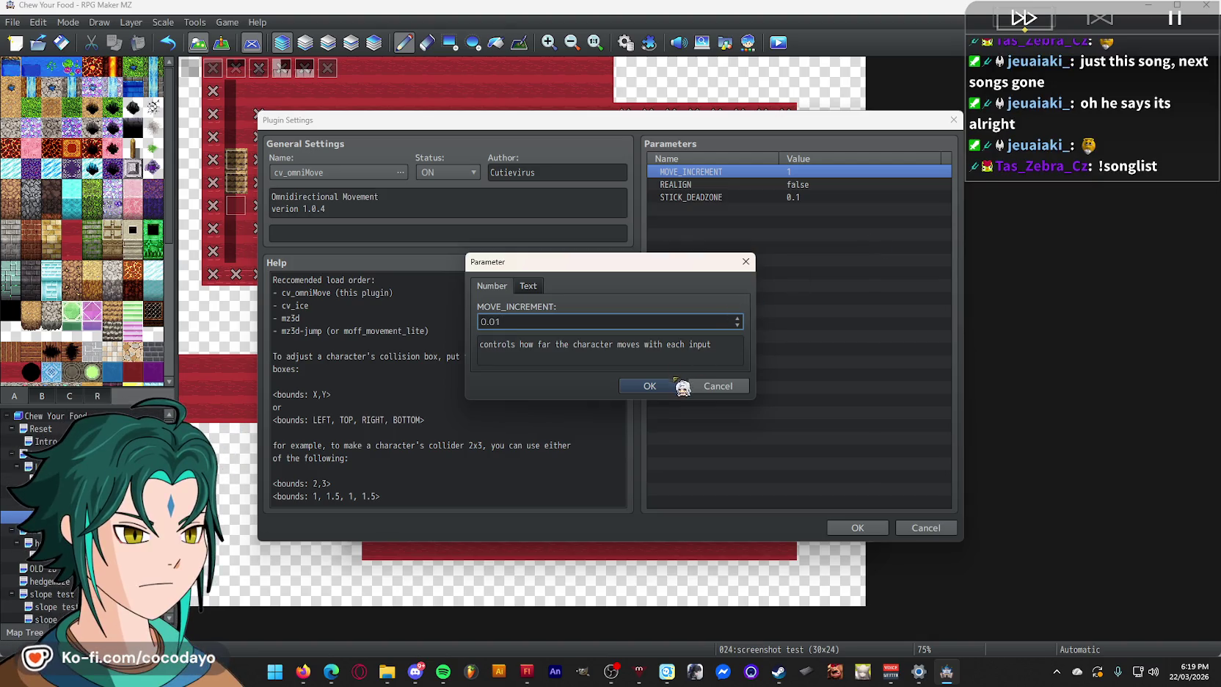
click(675, 381)
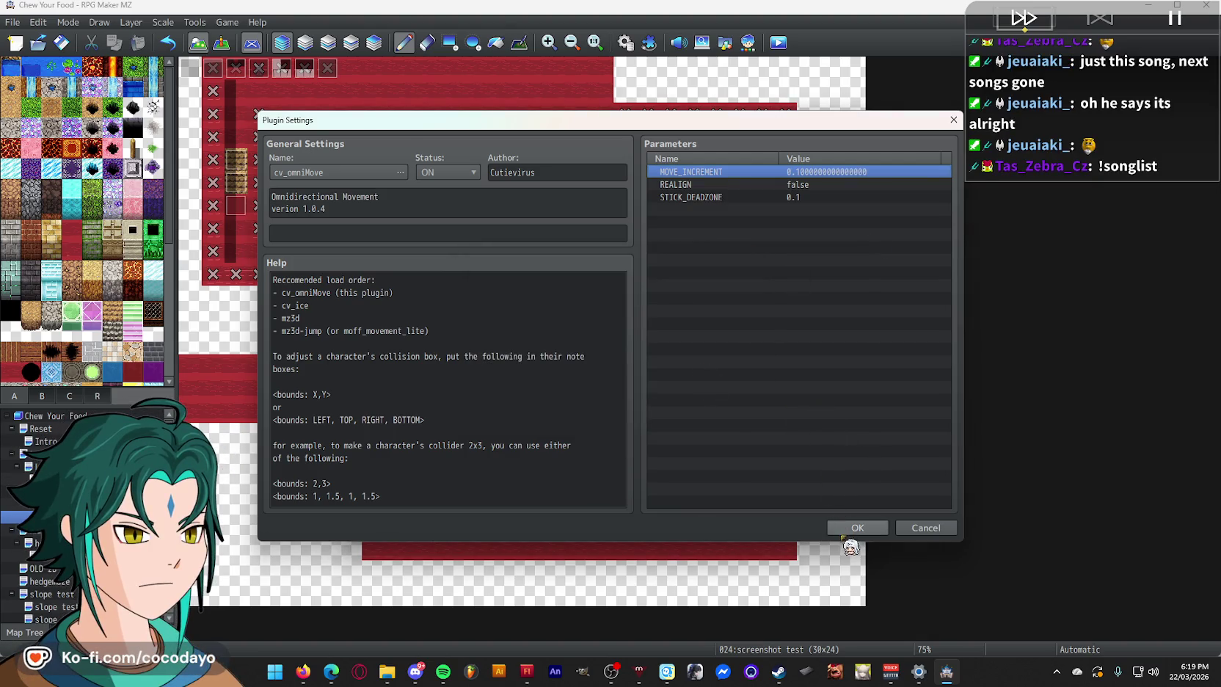
click(851, 528)
click(702, 530)
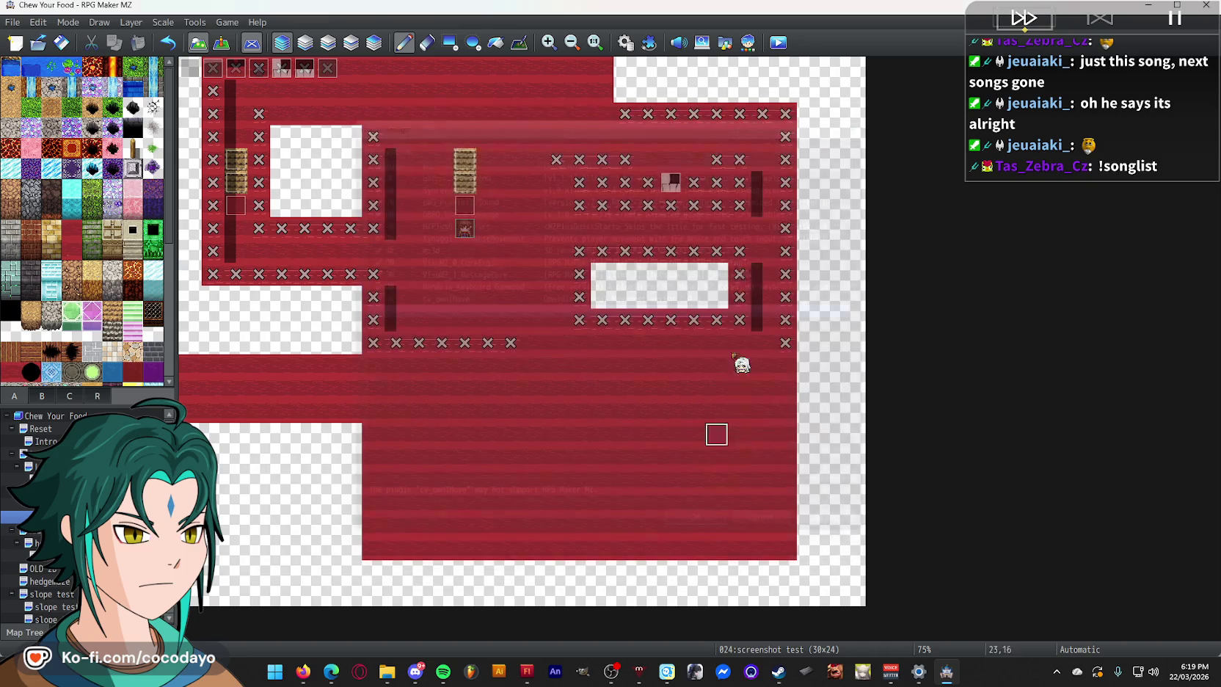
- Save the game with the new plugin, run a playtest, and close the game window
click(778, 43)
click(596, 356)
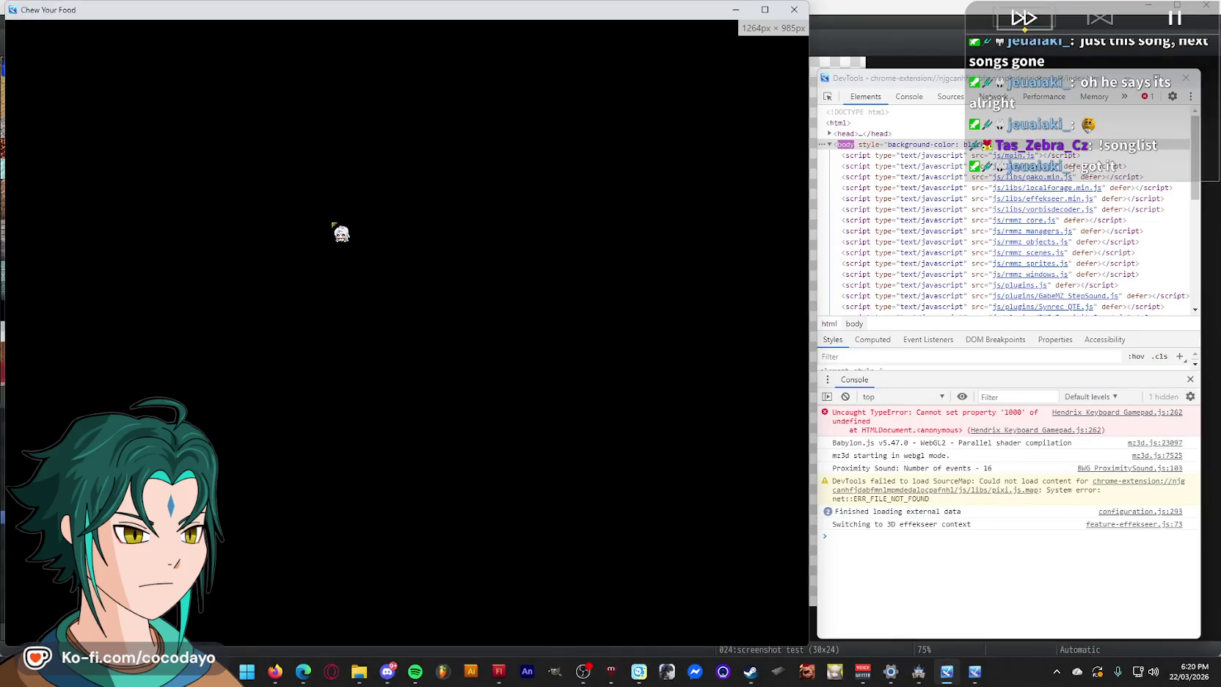
click(794, 9)
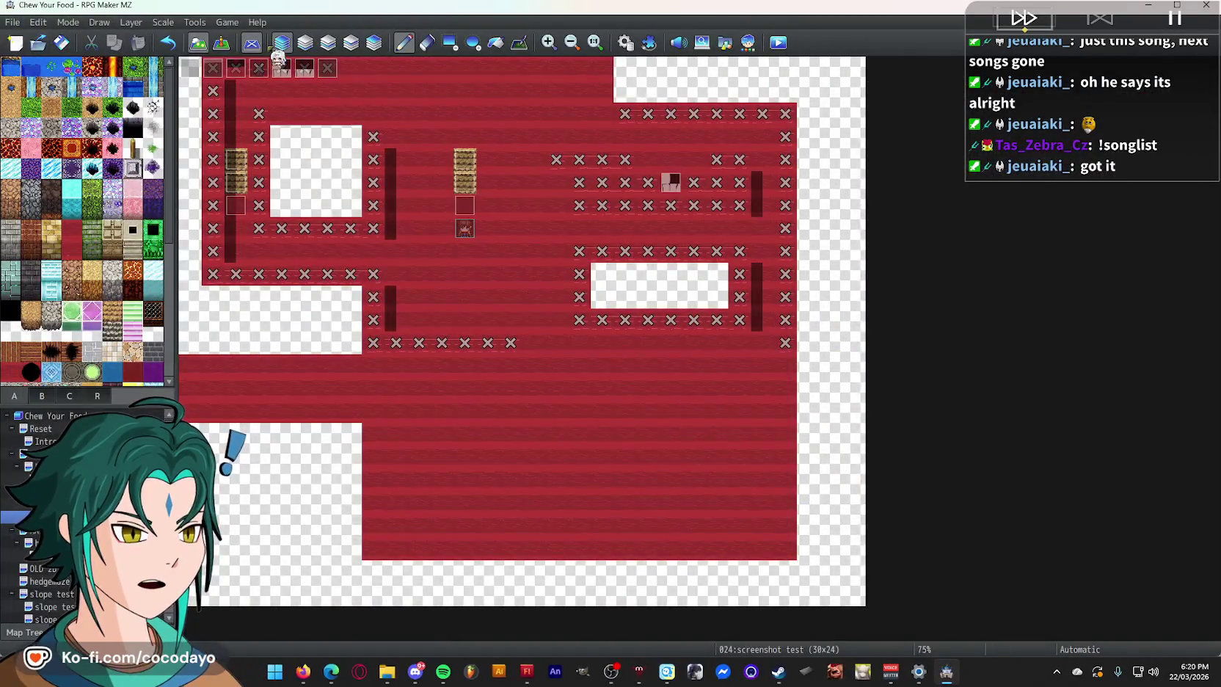
- In event mode, glance at MonsterMovingAround, then review Parallels' If script and save it
click(223, 46)
double_click(465, 228)
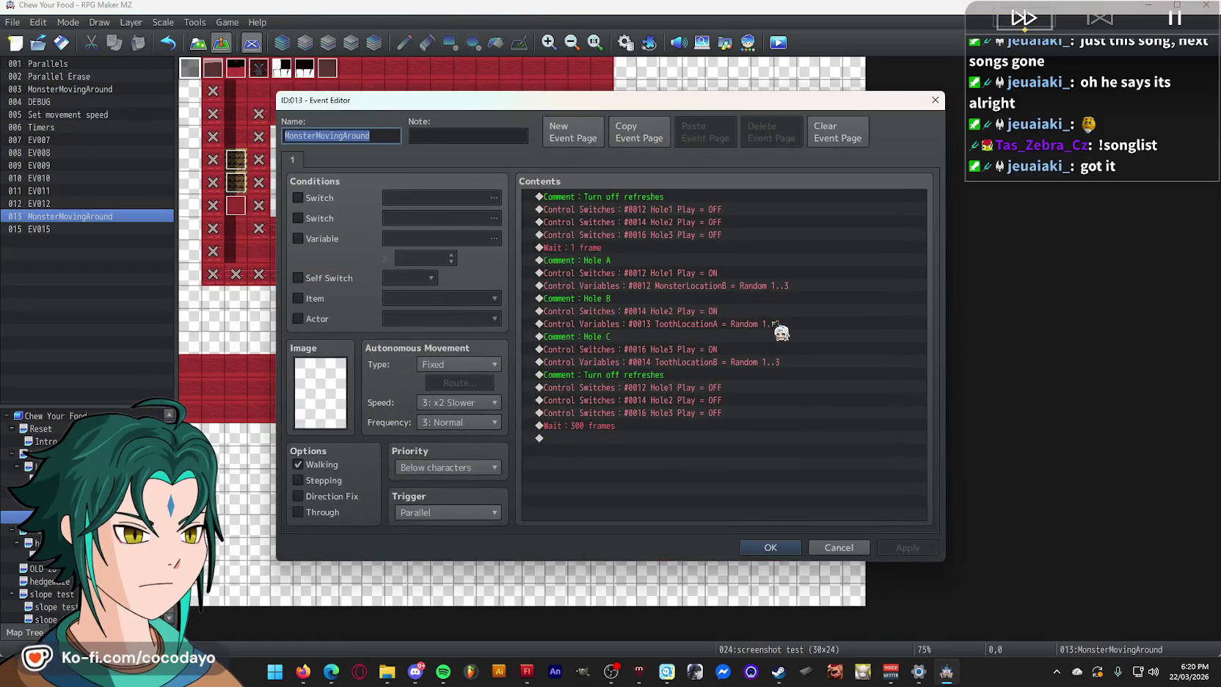
key(Escape)
double_click(233, 86)
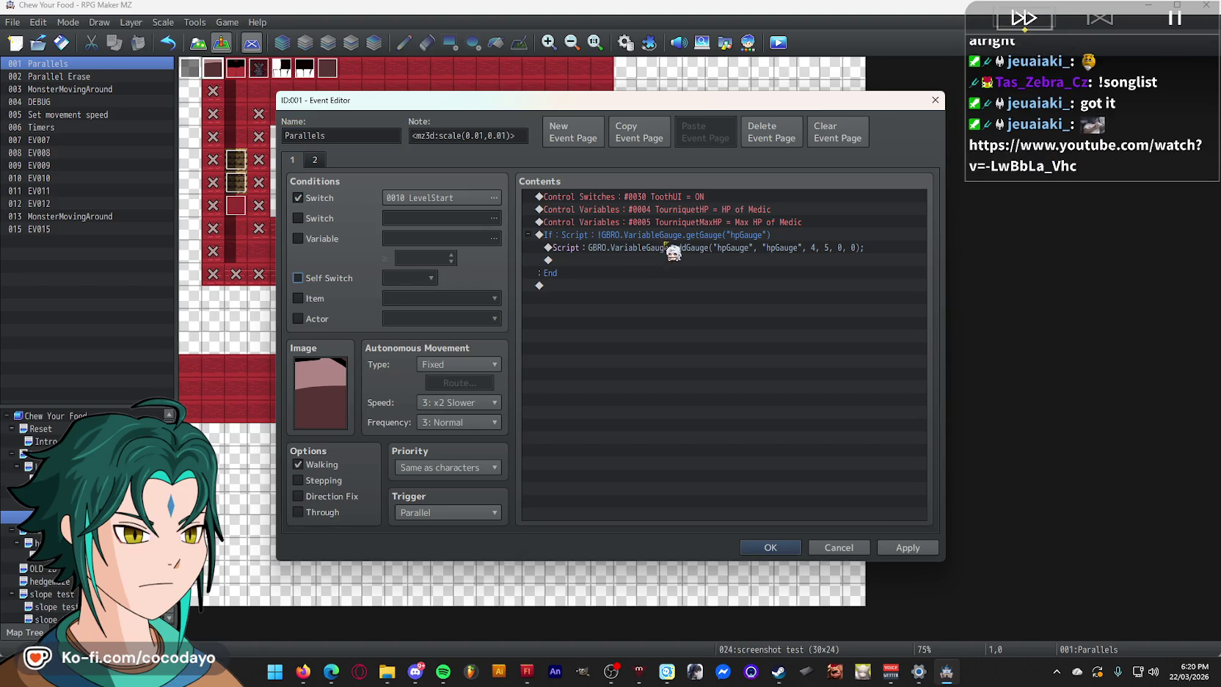
click(669, 237)
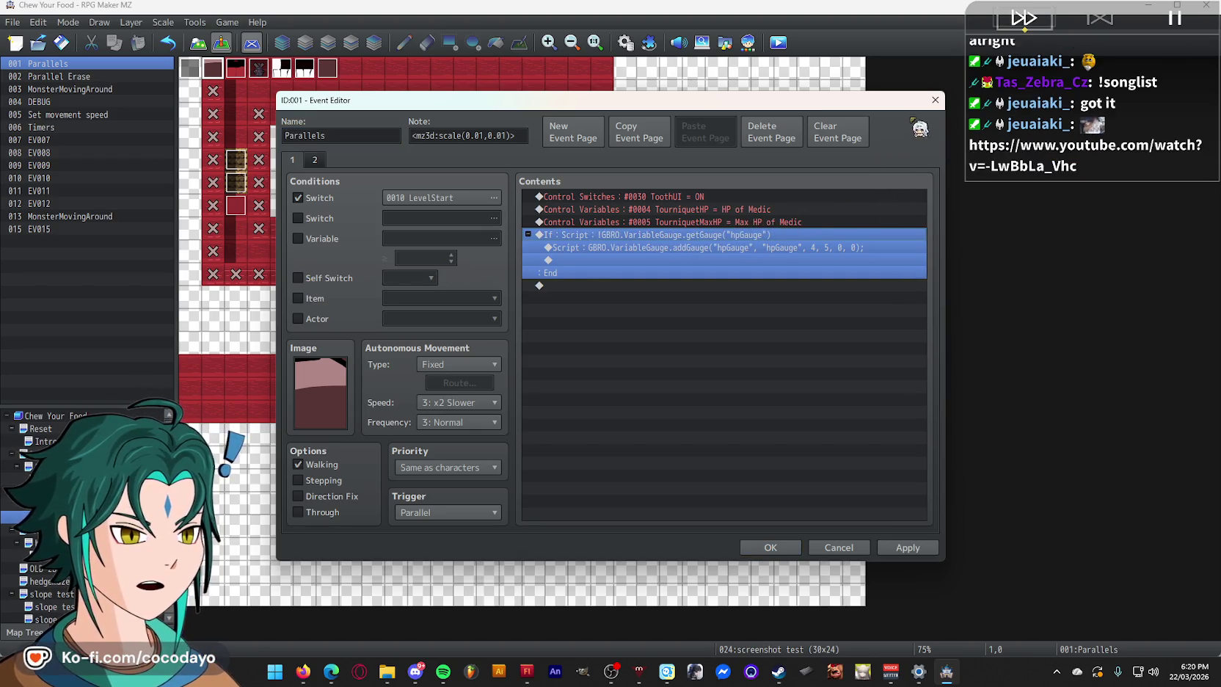
key(Escape)
click(576, 349)
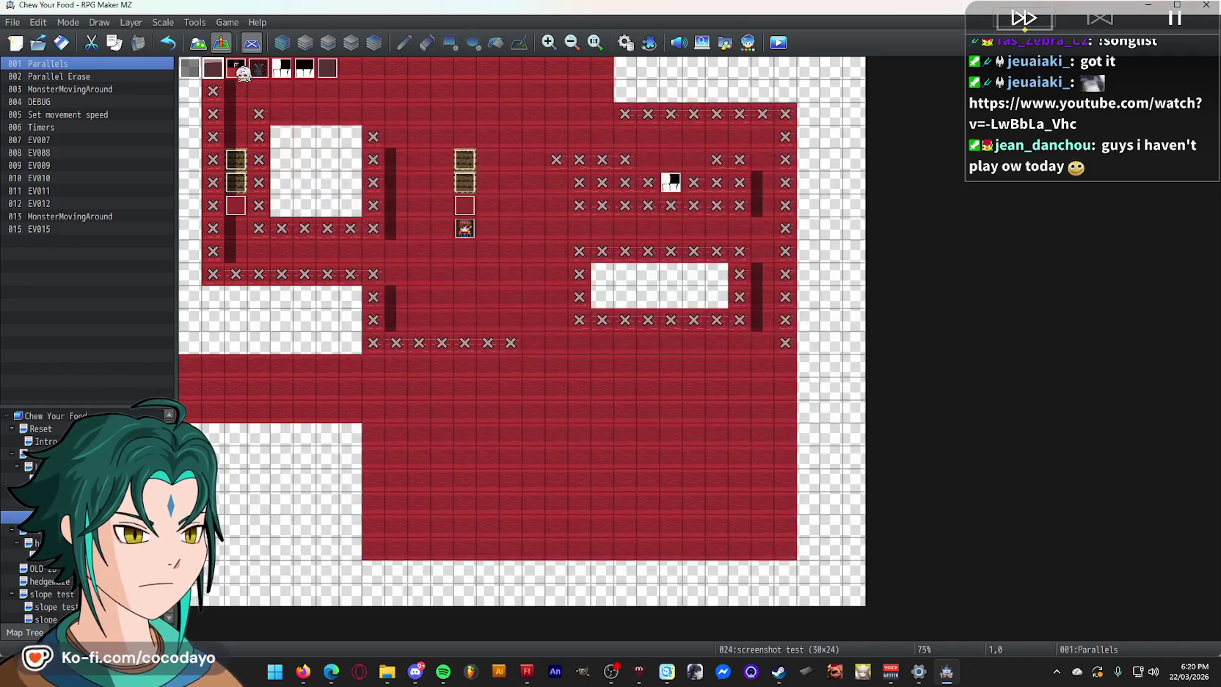
- Review Parallel Erase's MonsterUnfreeze switch command, then reopen and close MonsterMovingAround
double_click(243, 74)
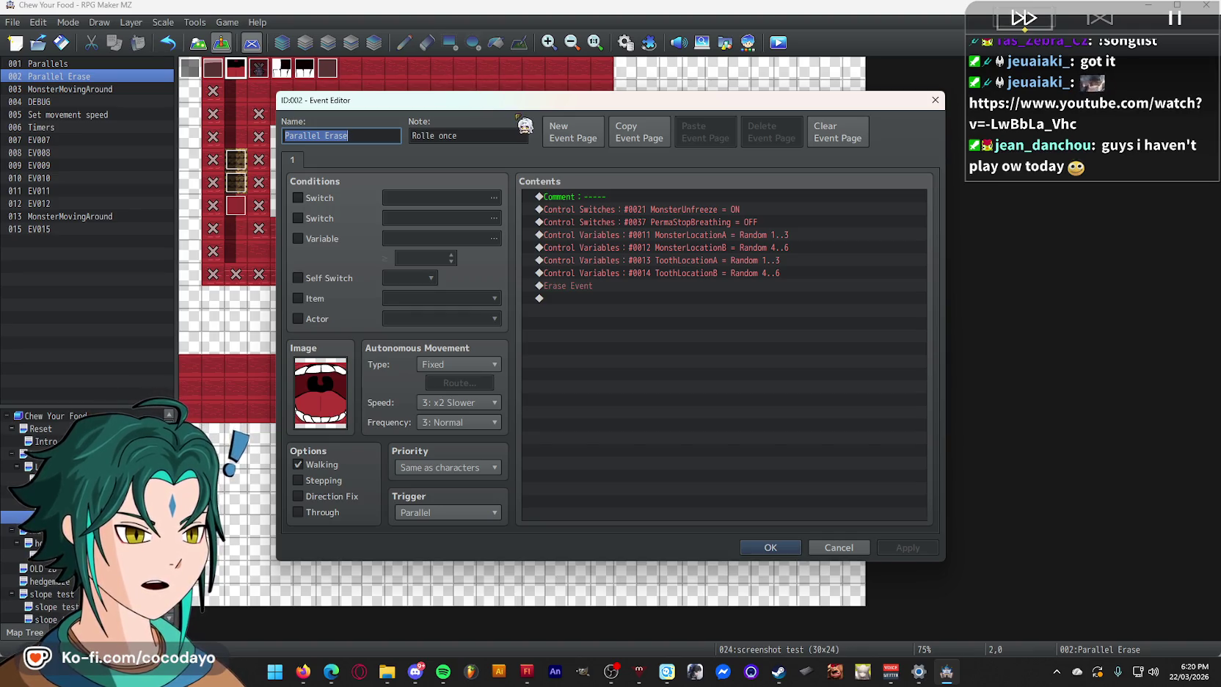
click(794, 214)
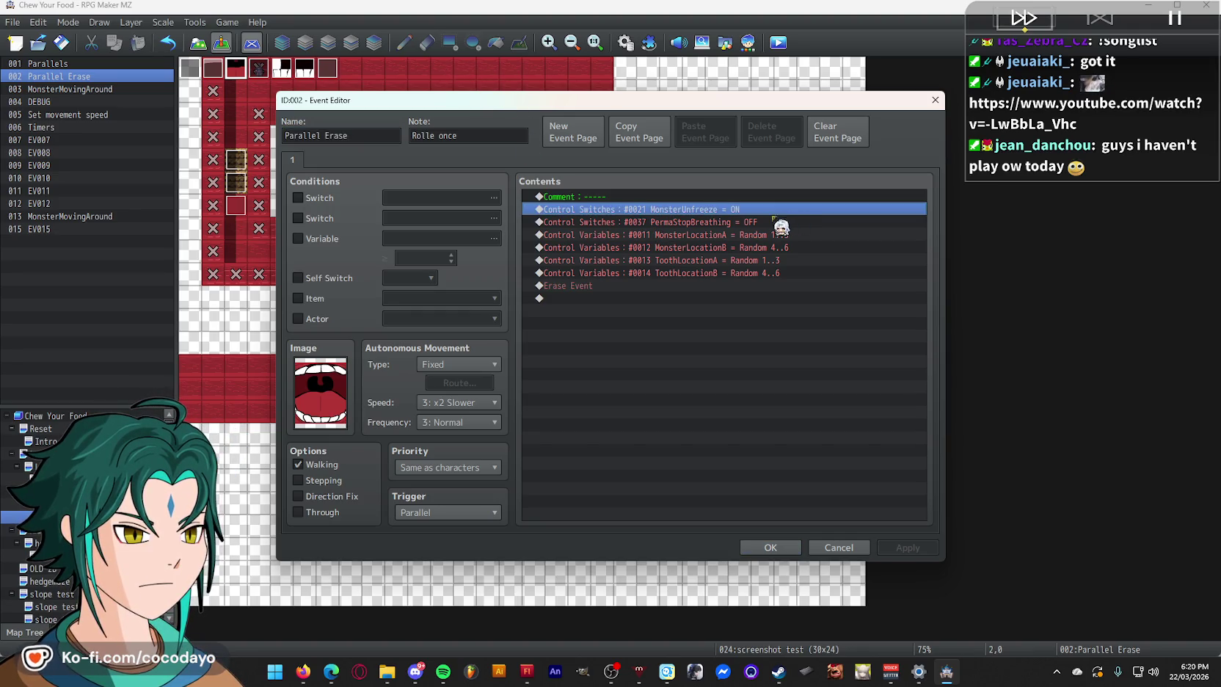
key(Escape)
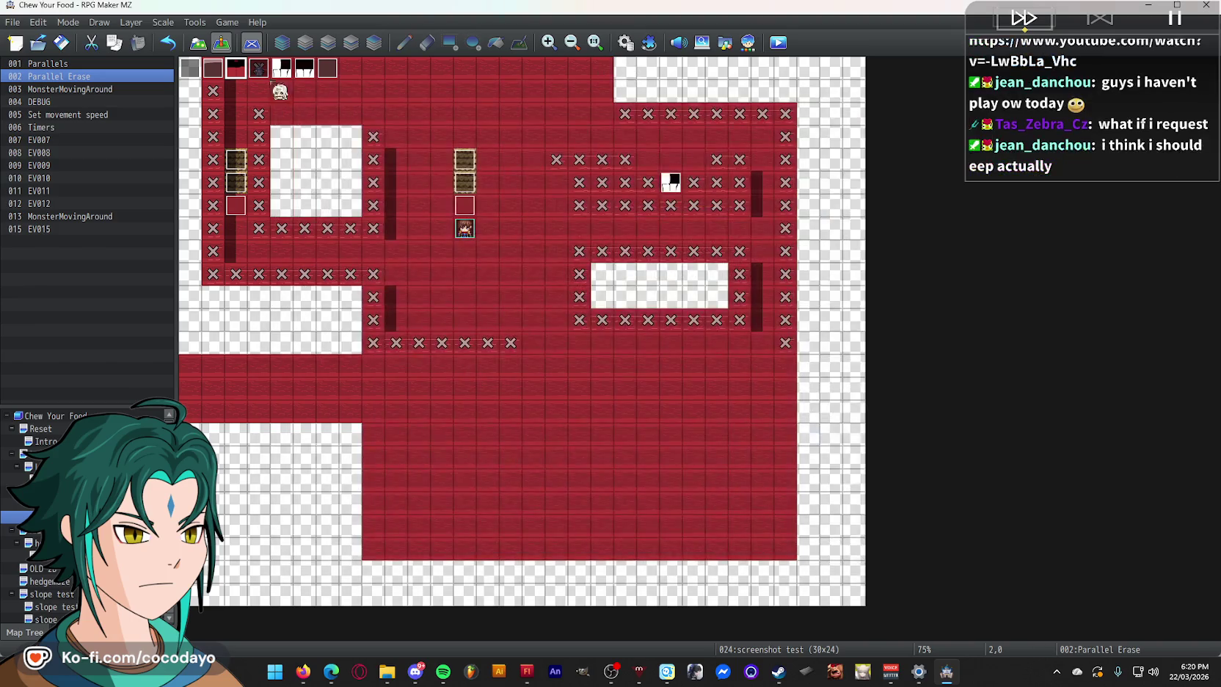
click(262, 72)
double_click(262, 72)
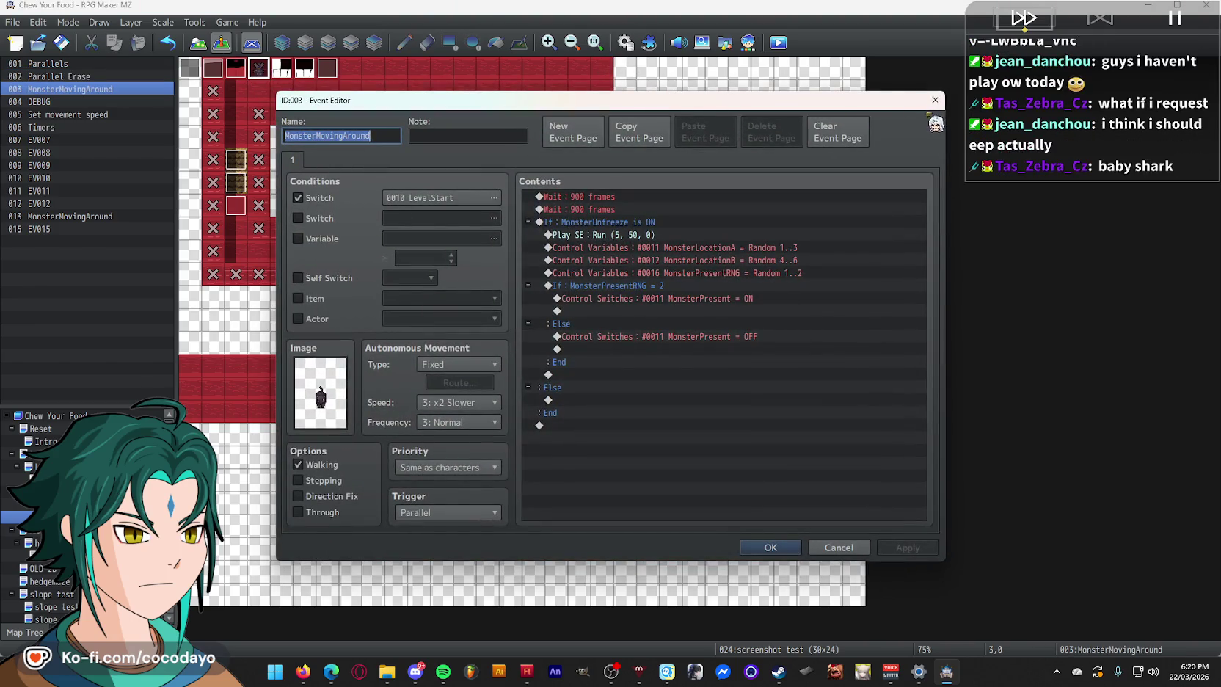
click(935, 100)
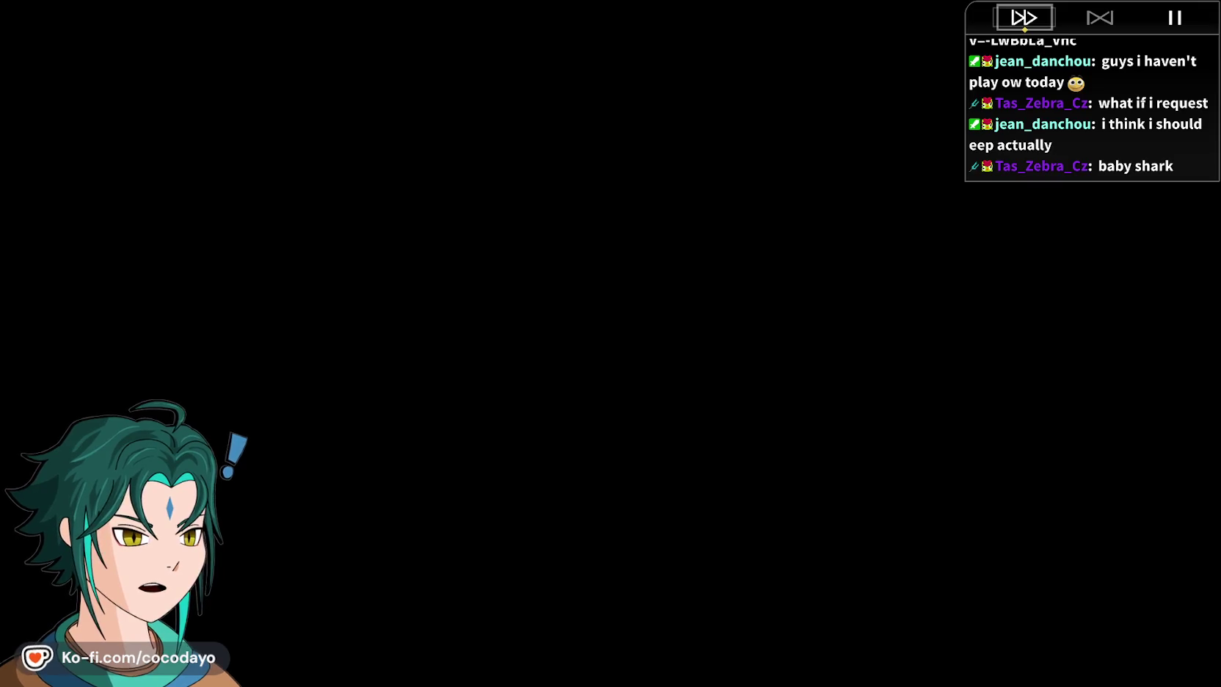
key(F4)
click(1002, 9)
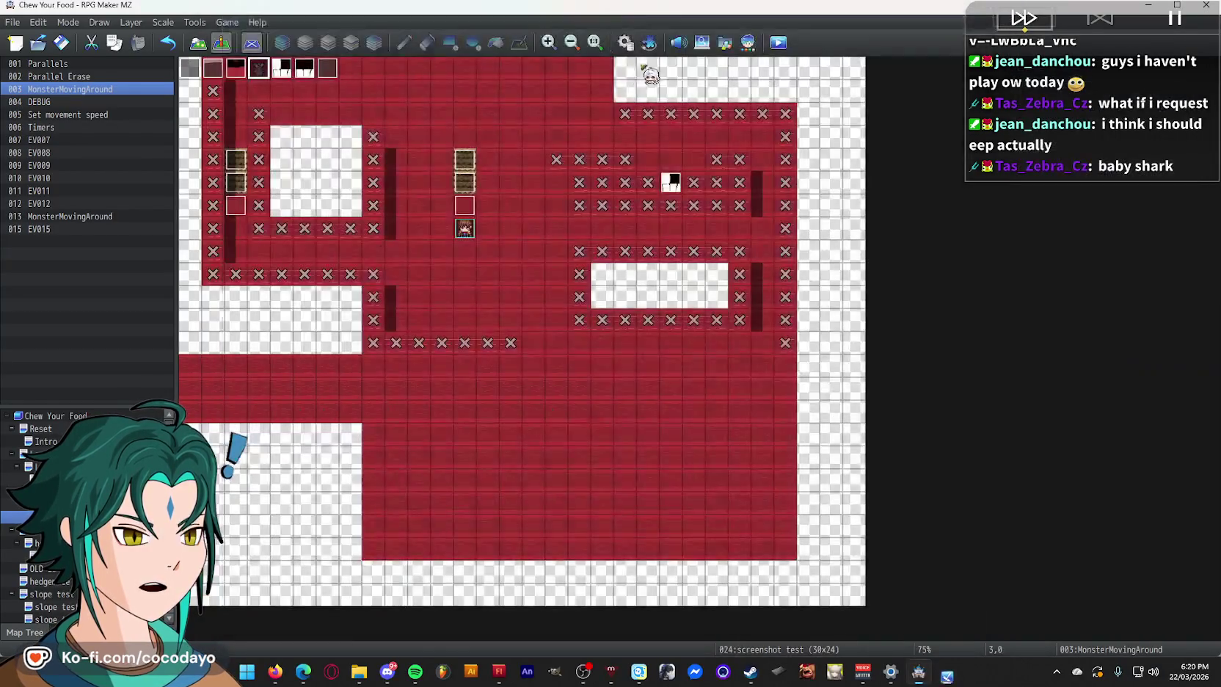
click(625, 43)
click(407, 295)
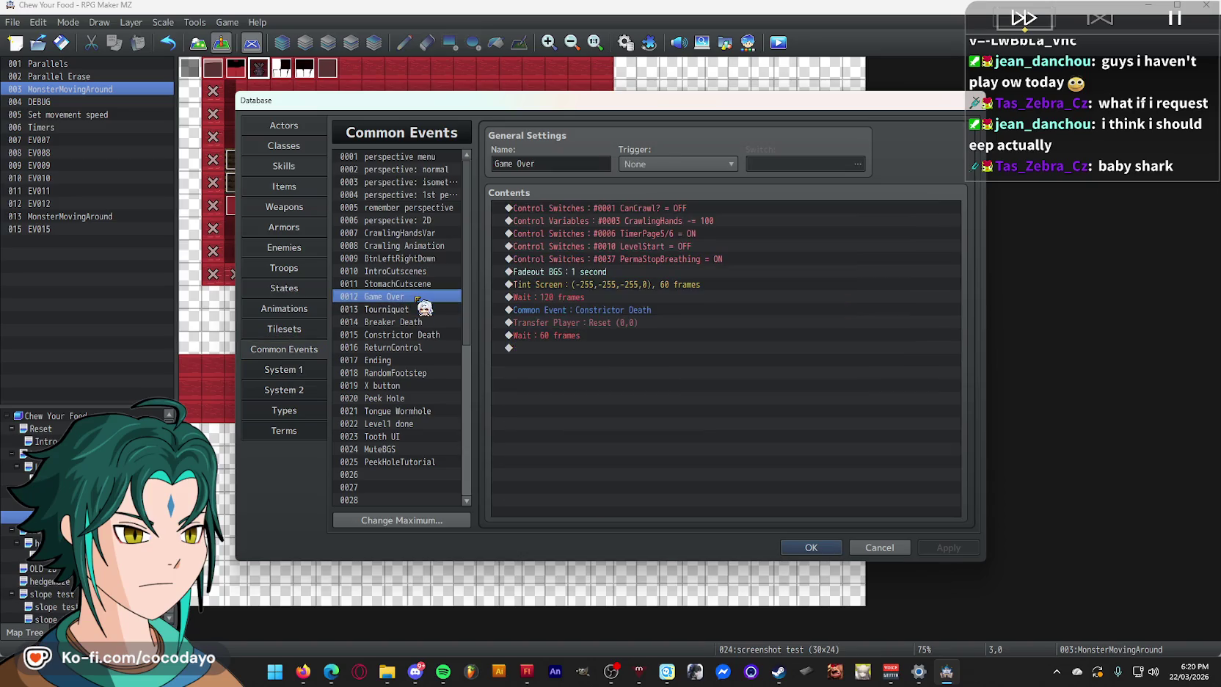
click(420, 309)
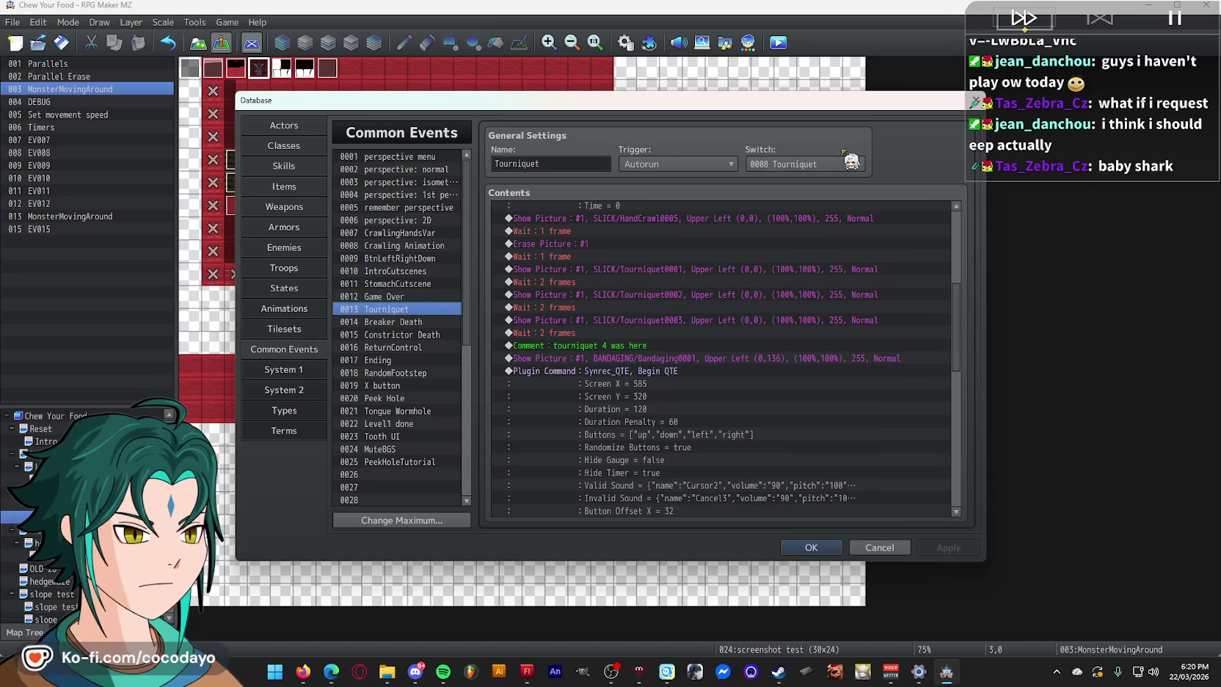
scroll(863, 290, up, 4)
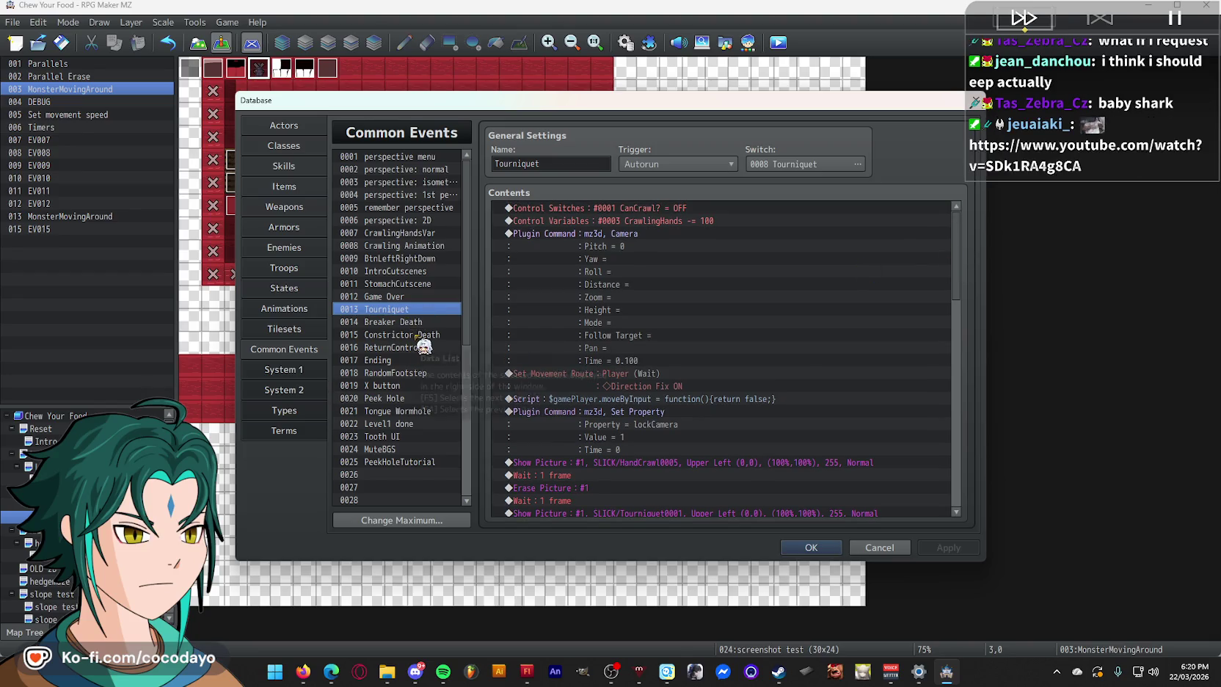
click(433, 297)
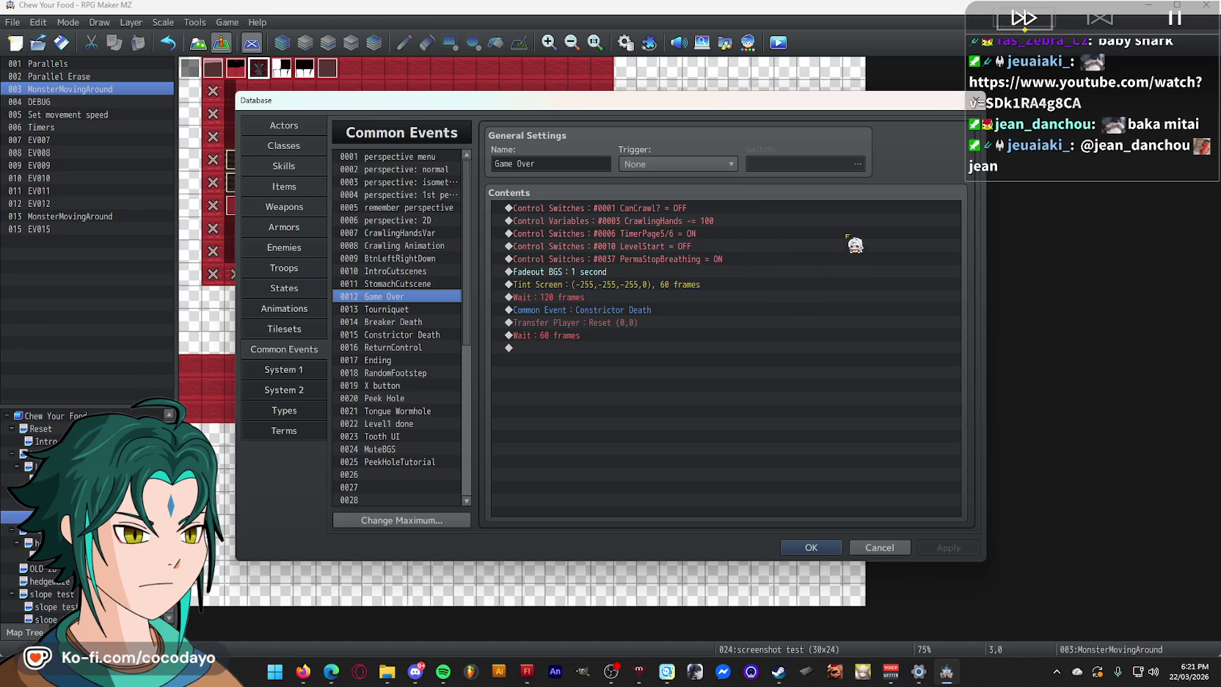
key(Escape)
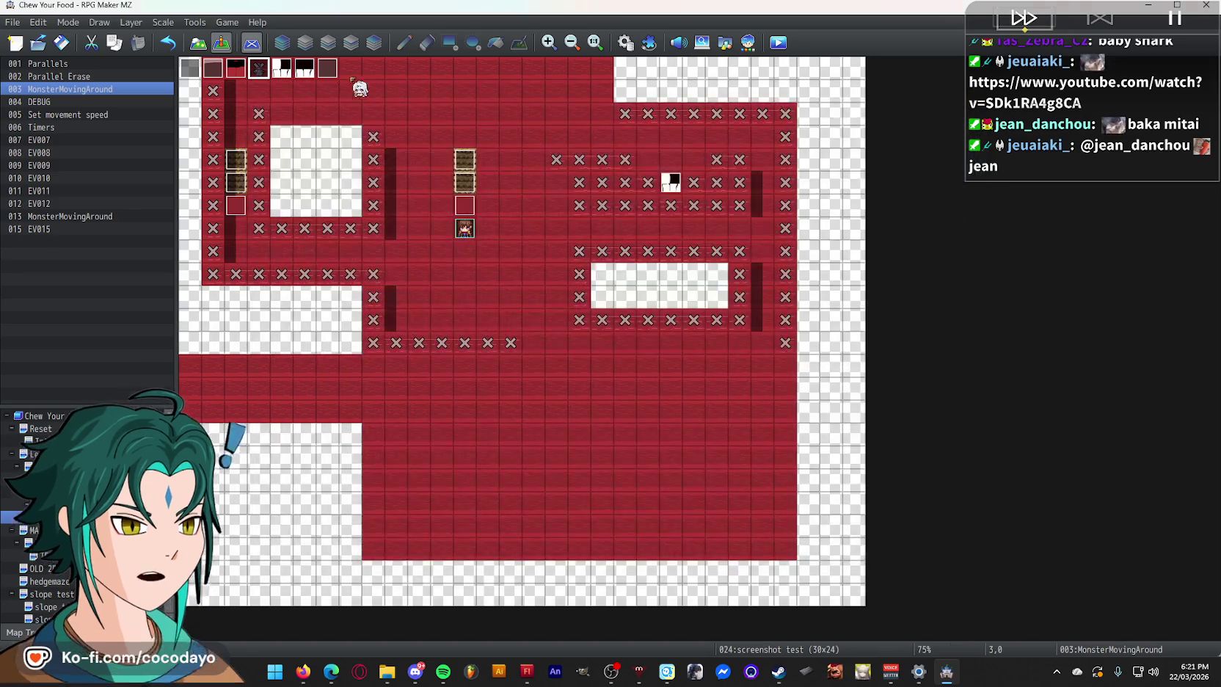
- Check the DEBUG and Set movement speed events, then open the Timers event
double_click(290, 73)
key(Escape)
double_click(322, 79)
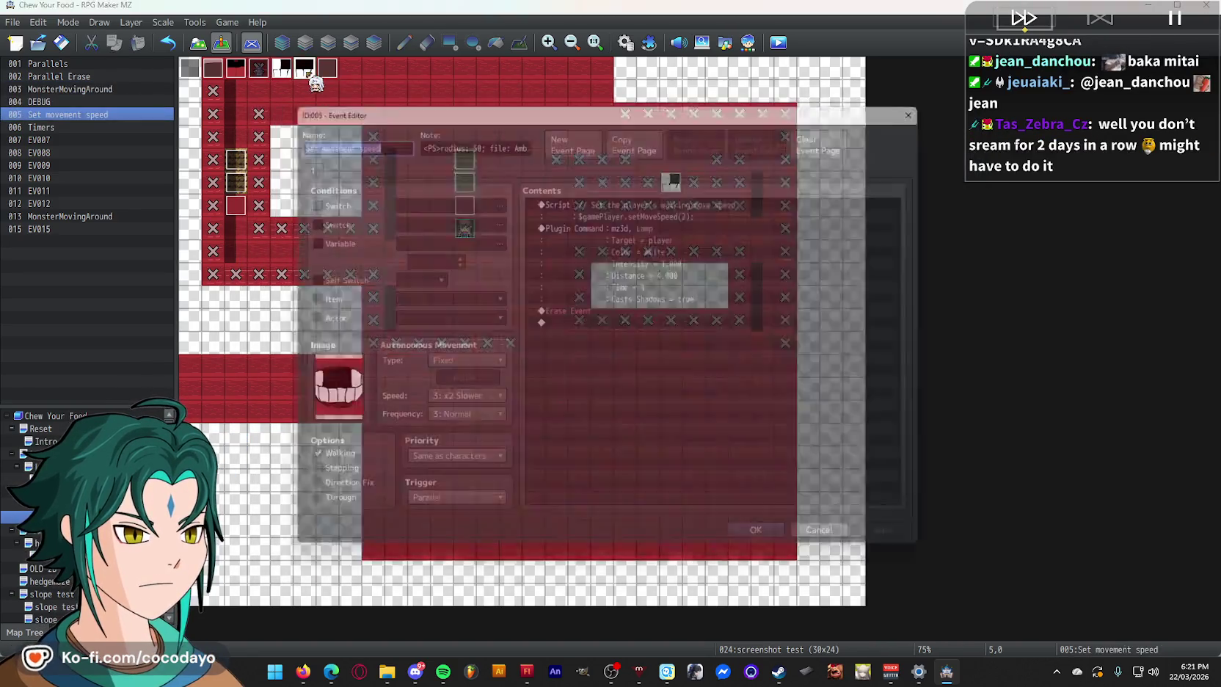
key(Escape)
click(338, 80)
double_click(330, 72)
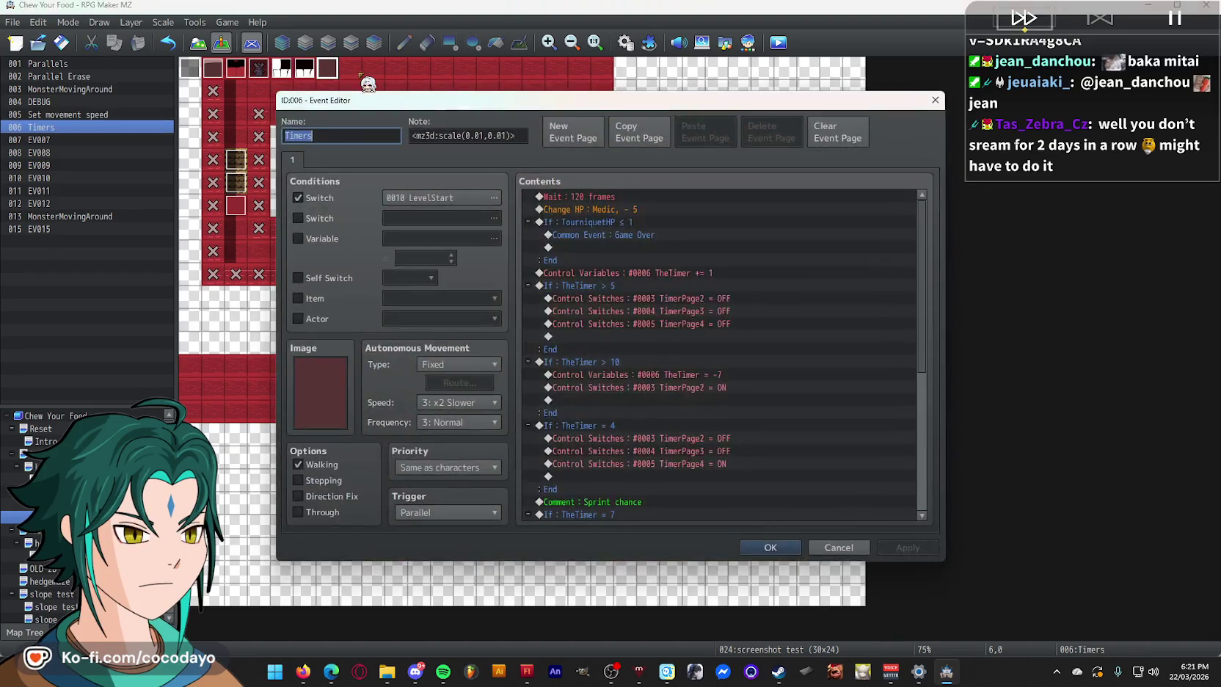
- Delete the Game Over call from the TourniquetHP ≤ 1 branch, save, and start a playtest
click(726, 234)
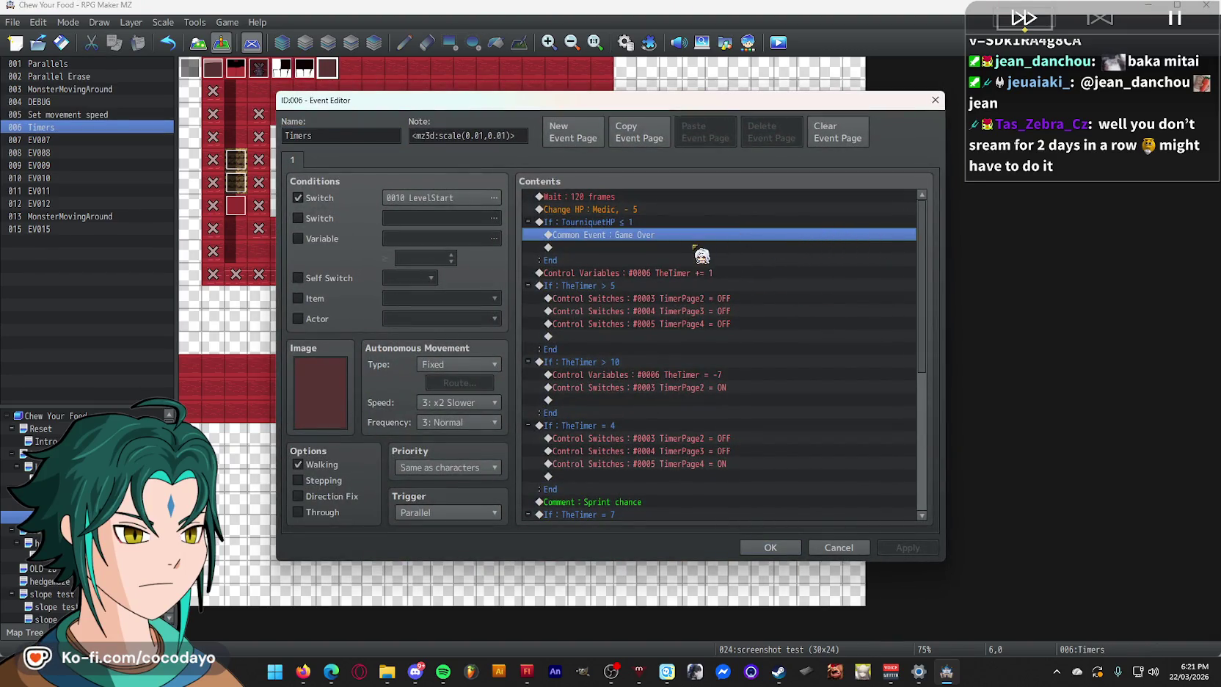
click(661, 221)
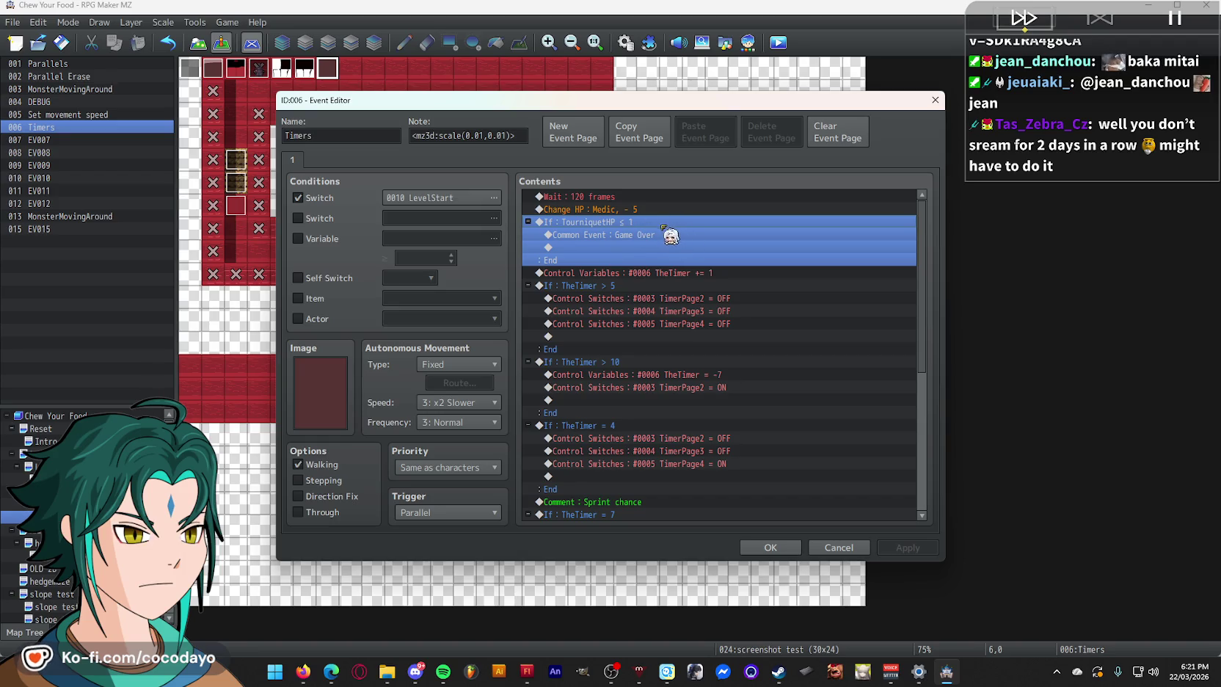
click(651, 235)
key(Delete)
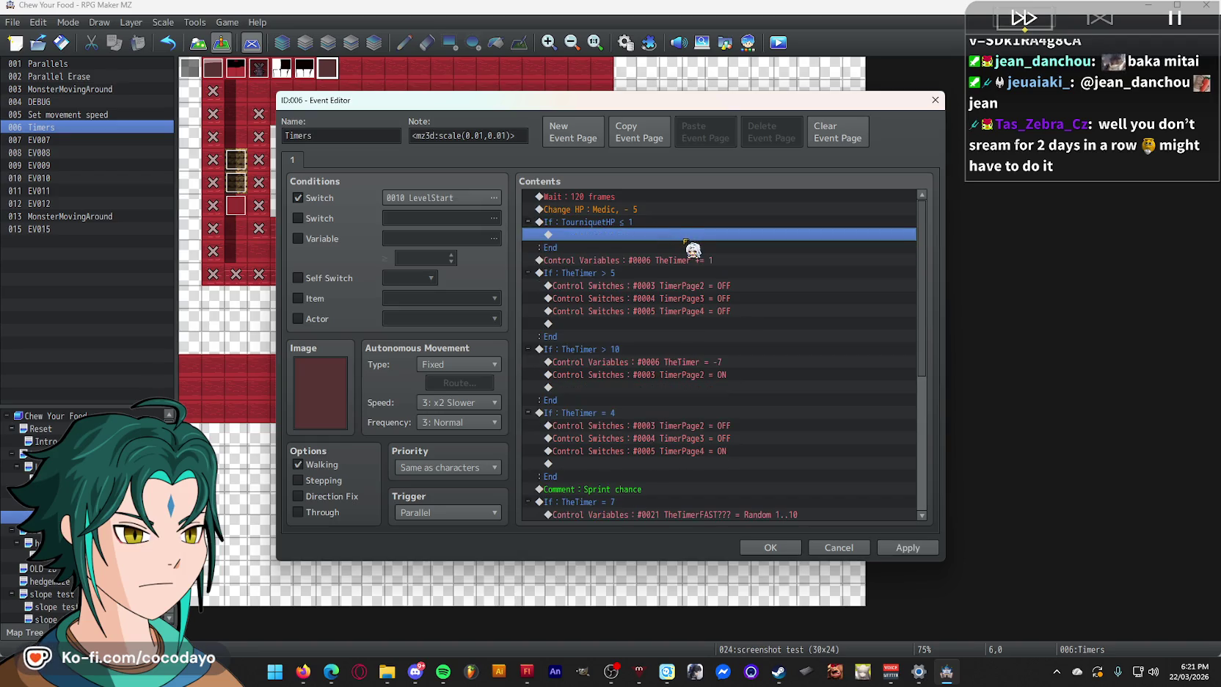
click(770, 548)
key(ctrl+r)
click(578, 351)
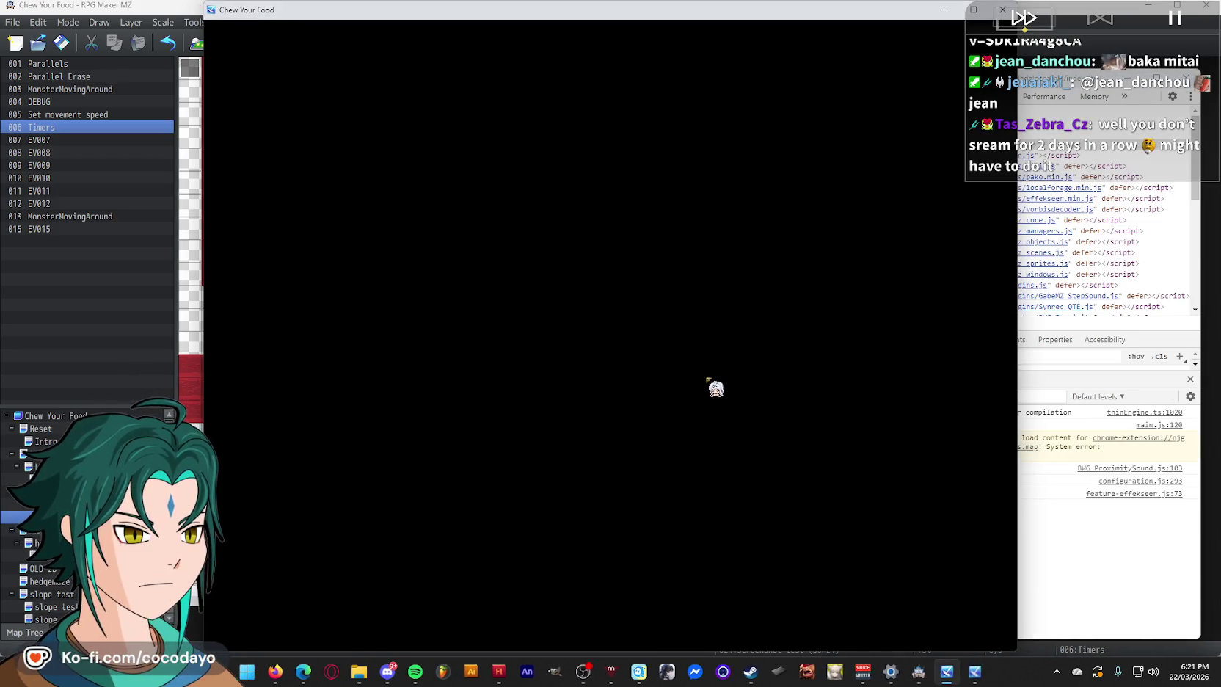
- Play the red corridor fullscreen in first person, close it, and reopen the Timers event
key(F4)
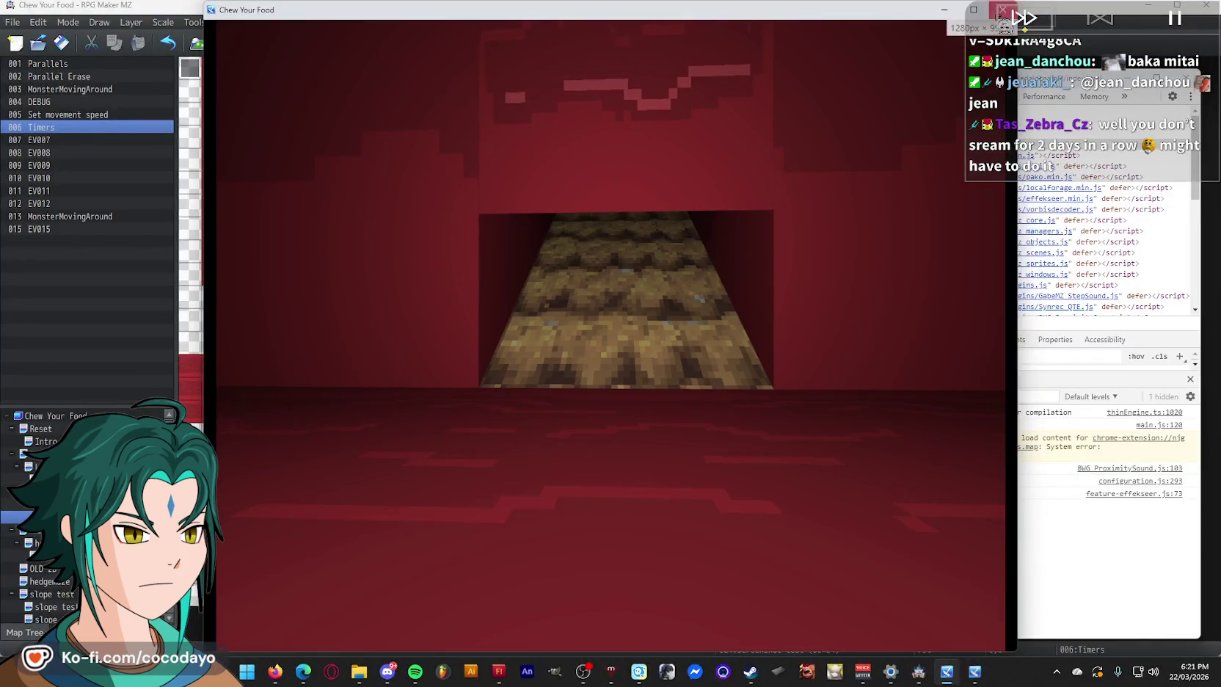
click(1001, 11)
key(Return)
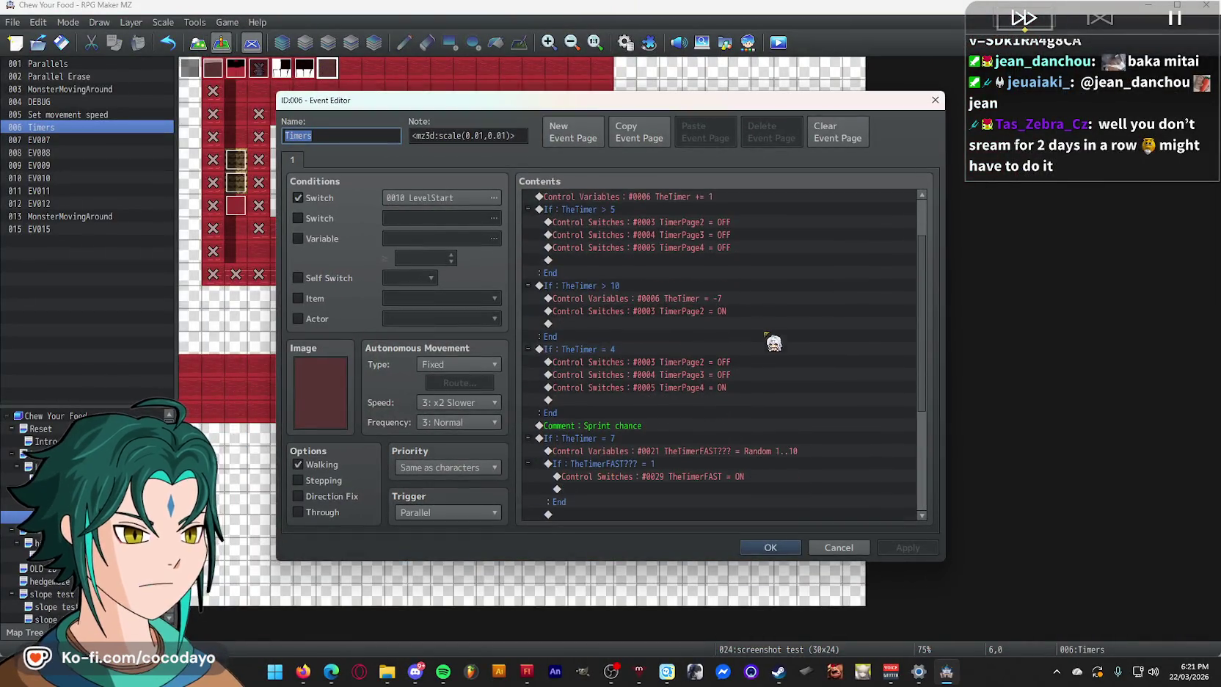
- Delete the empty If TourniquetHP ≤ 1 block from Timers, confirm, and launch a playtest
scroll(774, 343, down, 5)
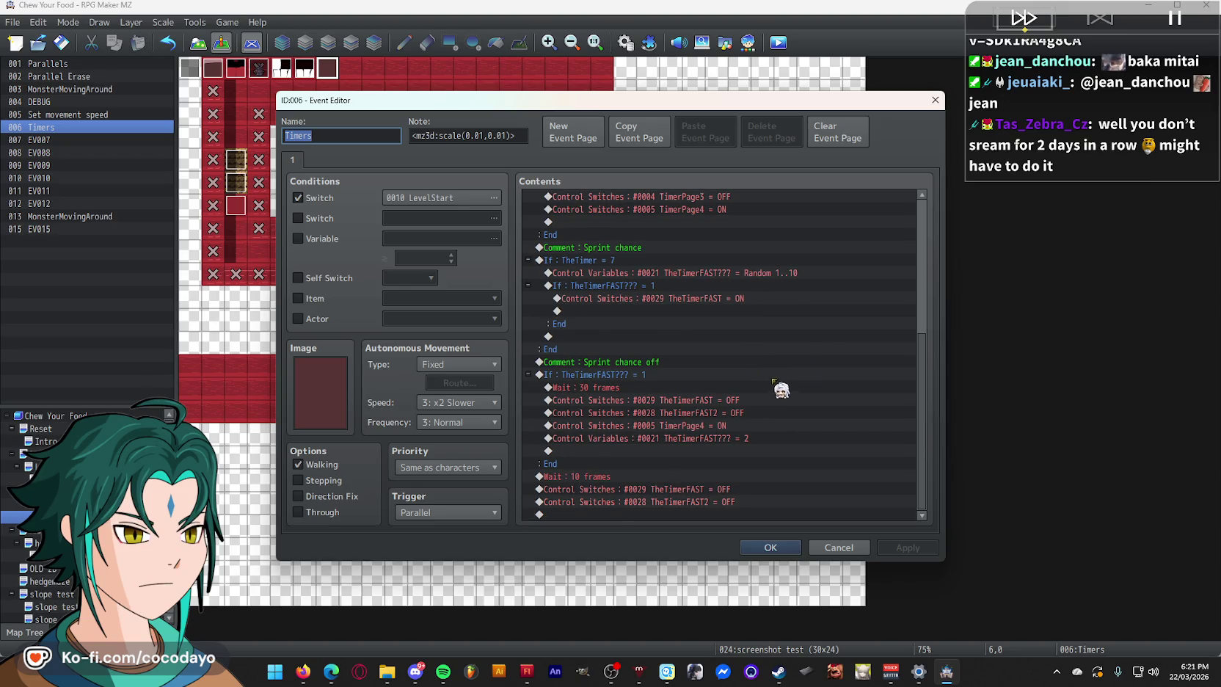
scroll(782, 390, up, 7)
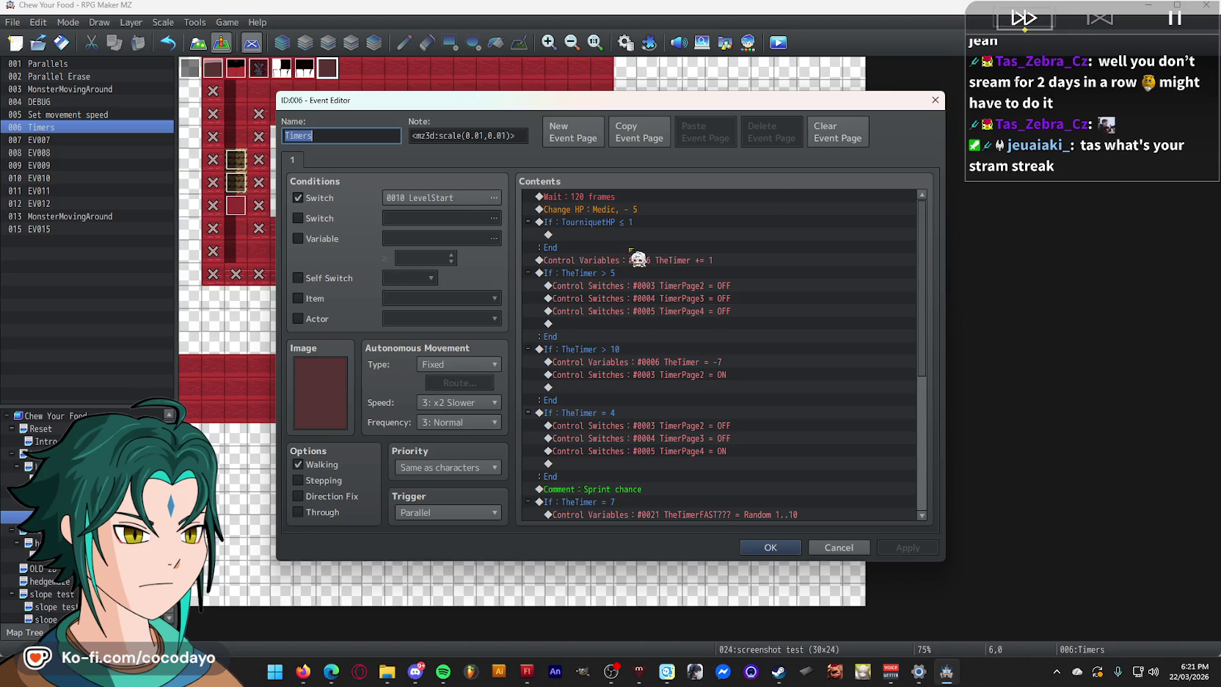
click(696, 219)
key(Delete)
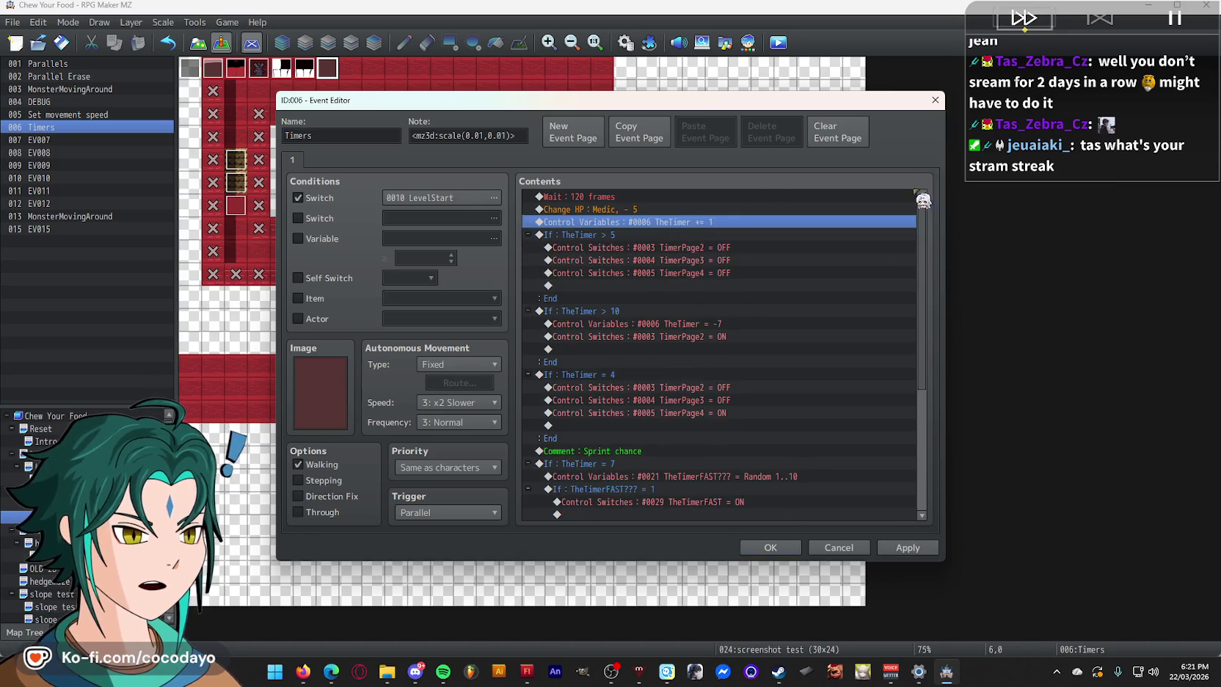
click(782, 547)
click(783, 44)
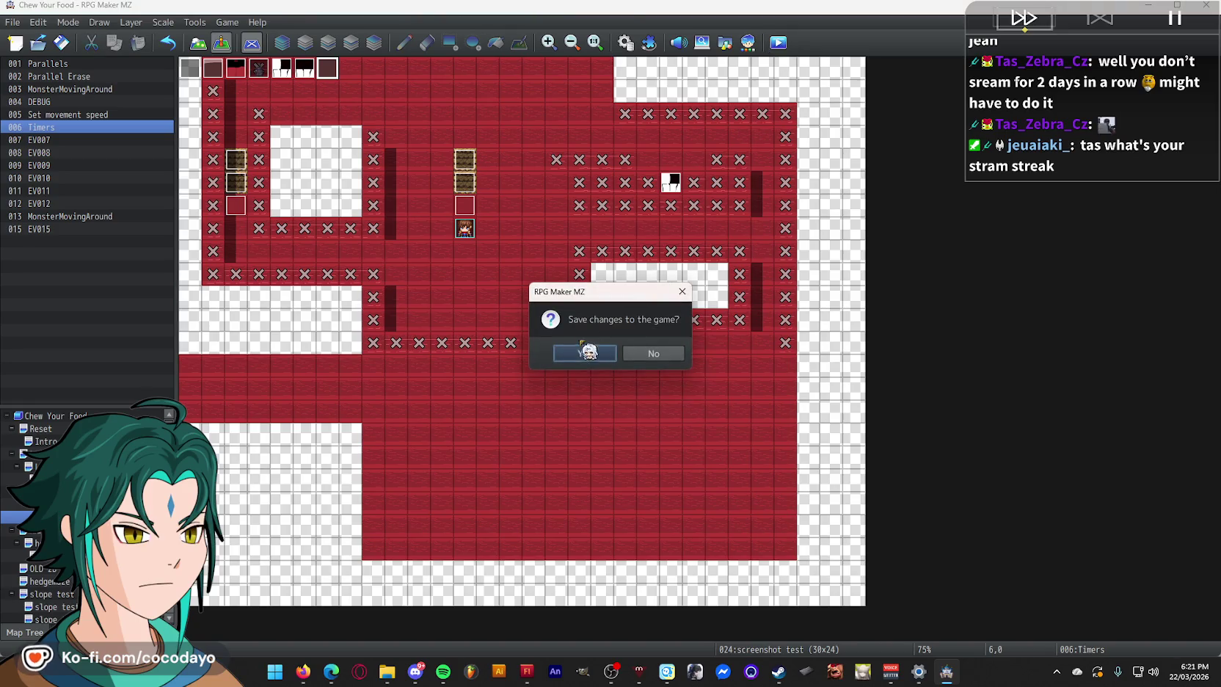
- Save, then look left and right down the first-person corridor before closing the playtest
click(585, 354)
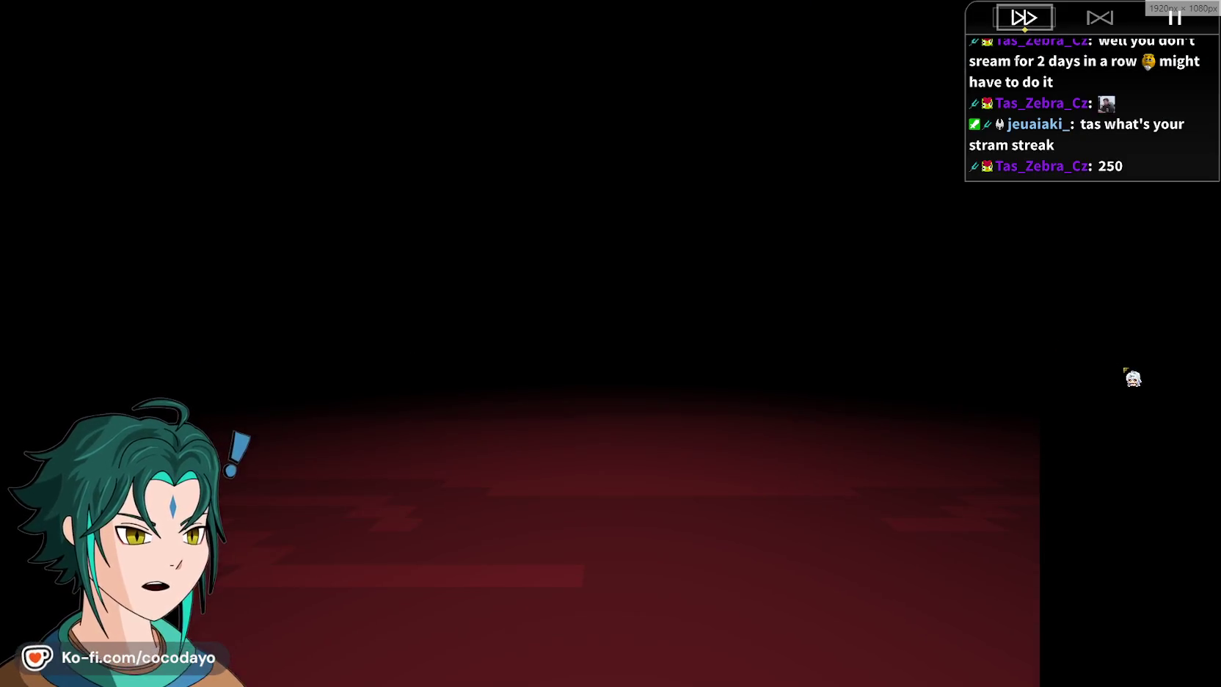
key(Left)
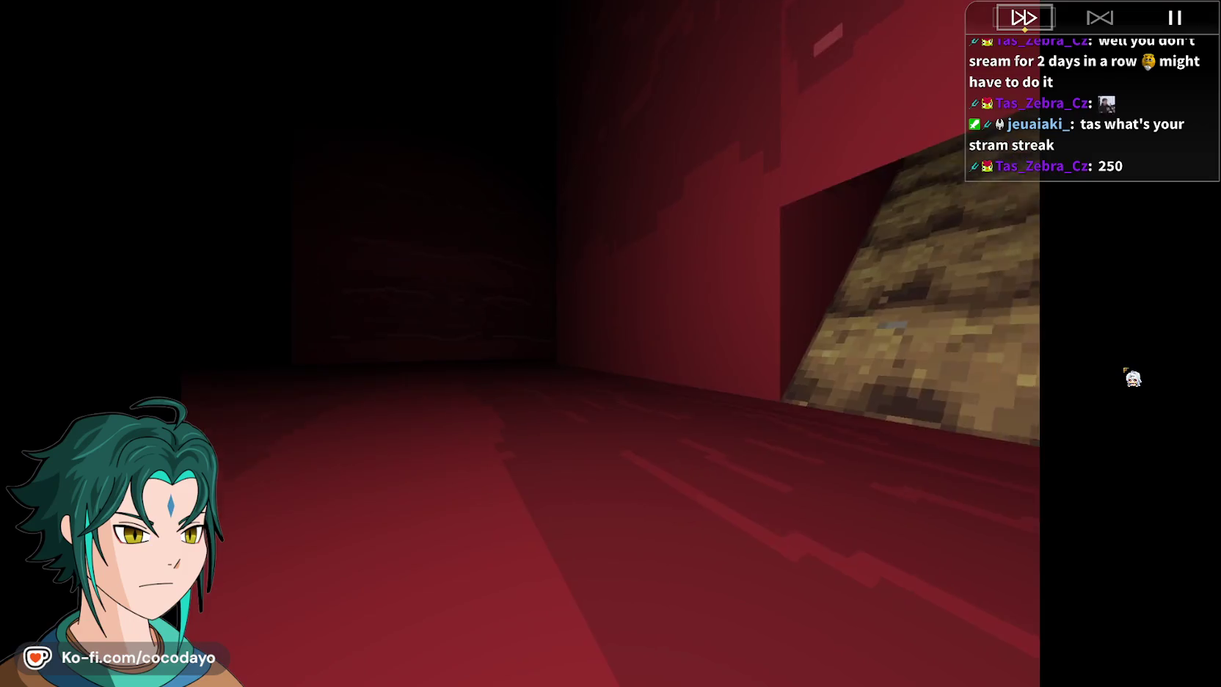
key(Right)
key(Left)
key(Right)
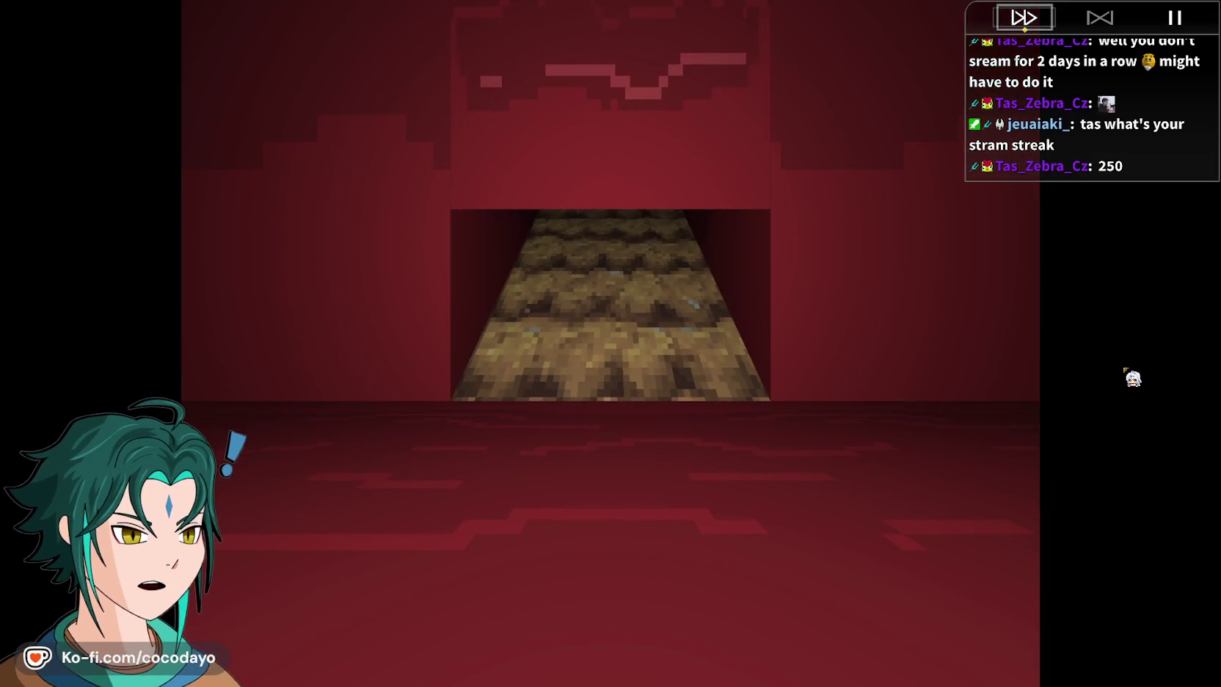
key(Right)
key(Right)
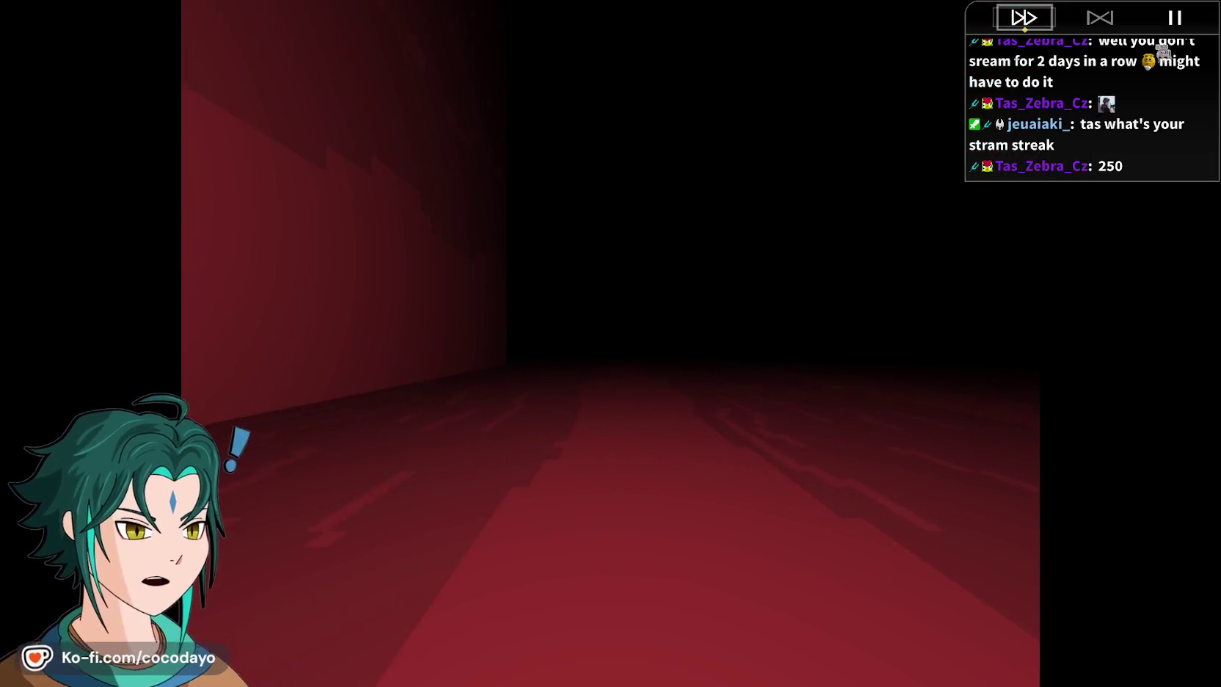
key(F4)
click(802, 10)
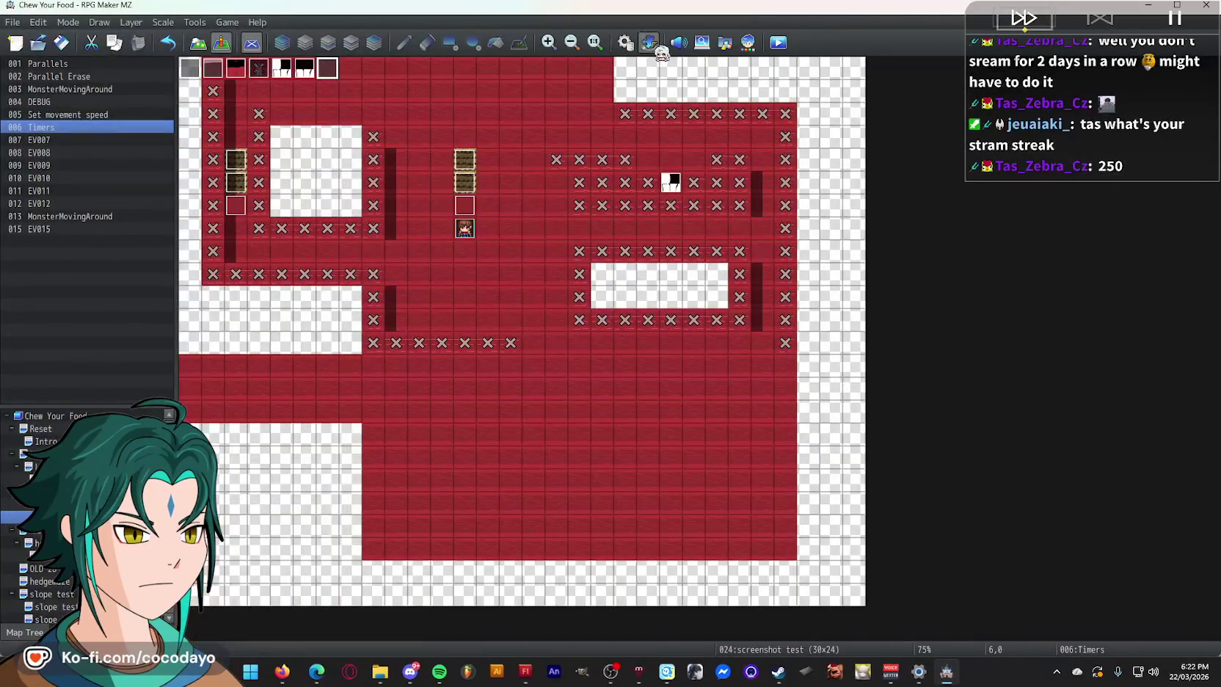
- Review the cv_omniMove and mz3d plugin entries and close the Plugin Manager unchanged
click(649, 42)
click(454, 299)
click(474, 248)
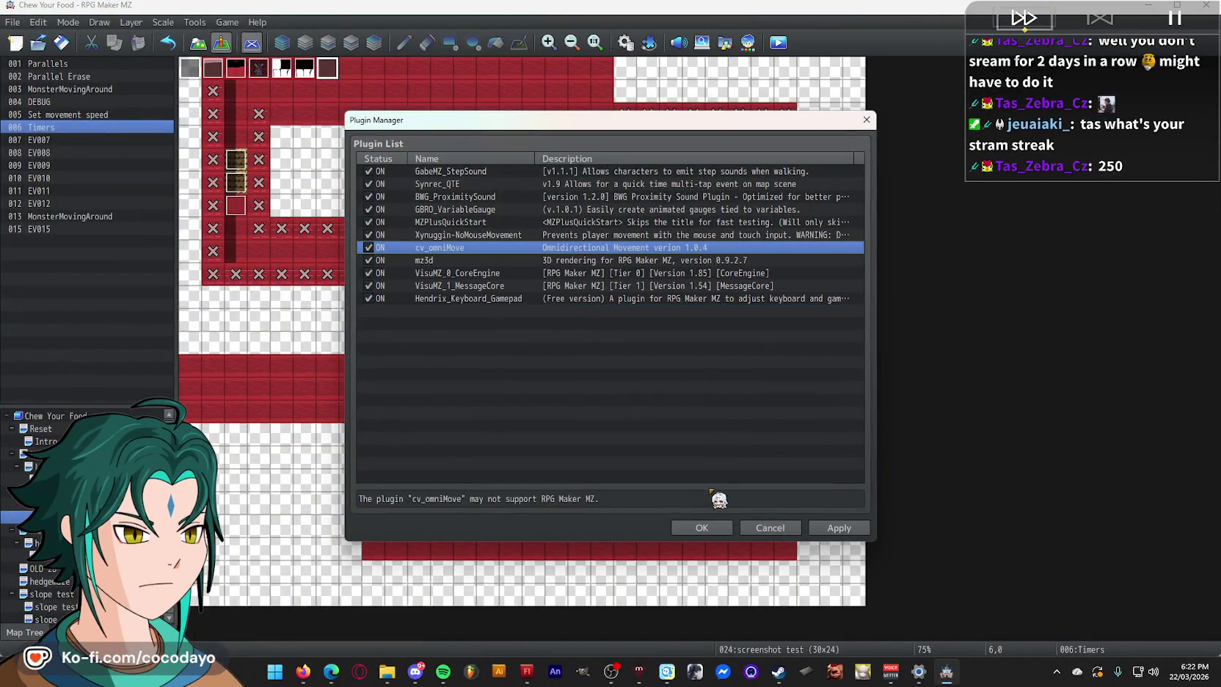
click(705, 527)
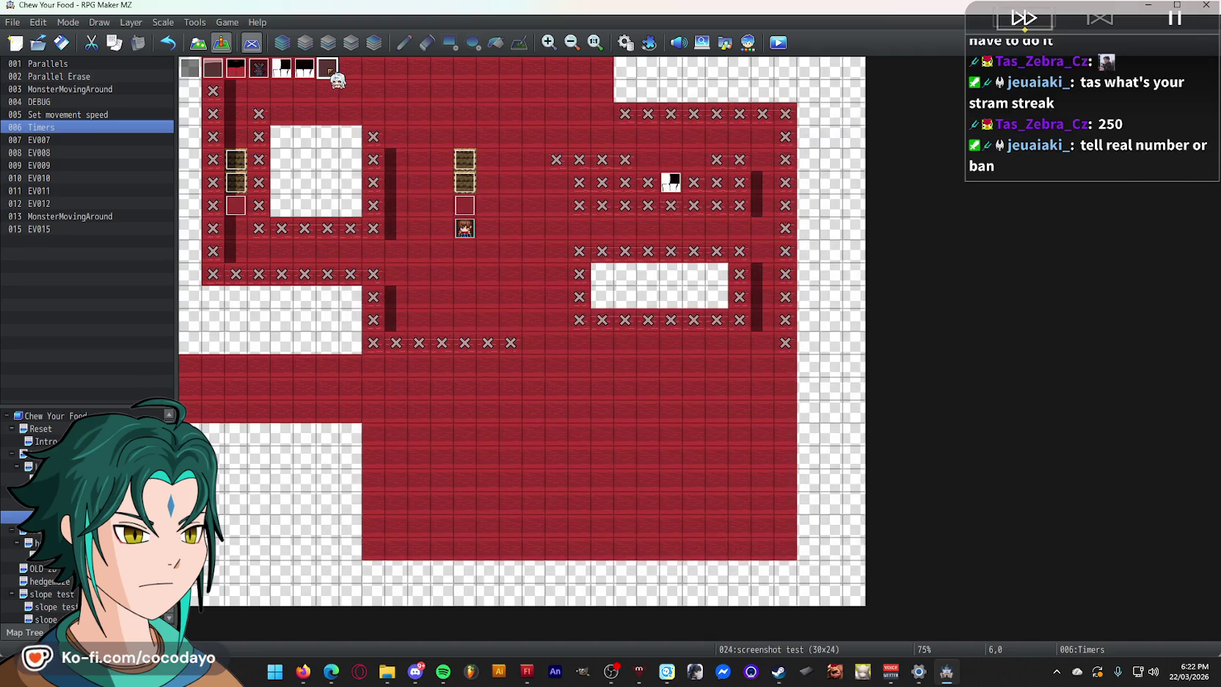
- Delete the Timers event from the map and start a playtest, saving changes
double_click(335, 71)
key(Escape)
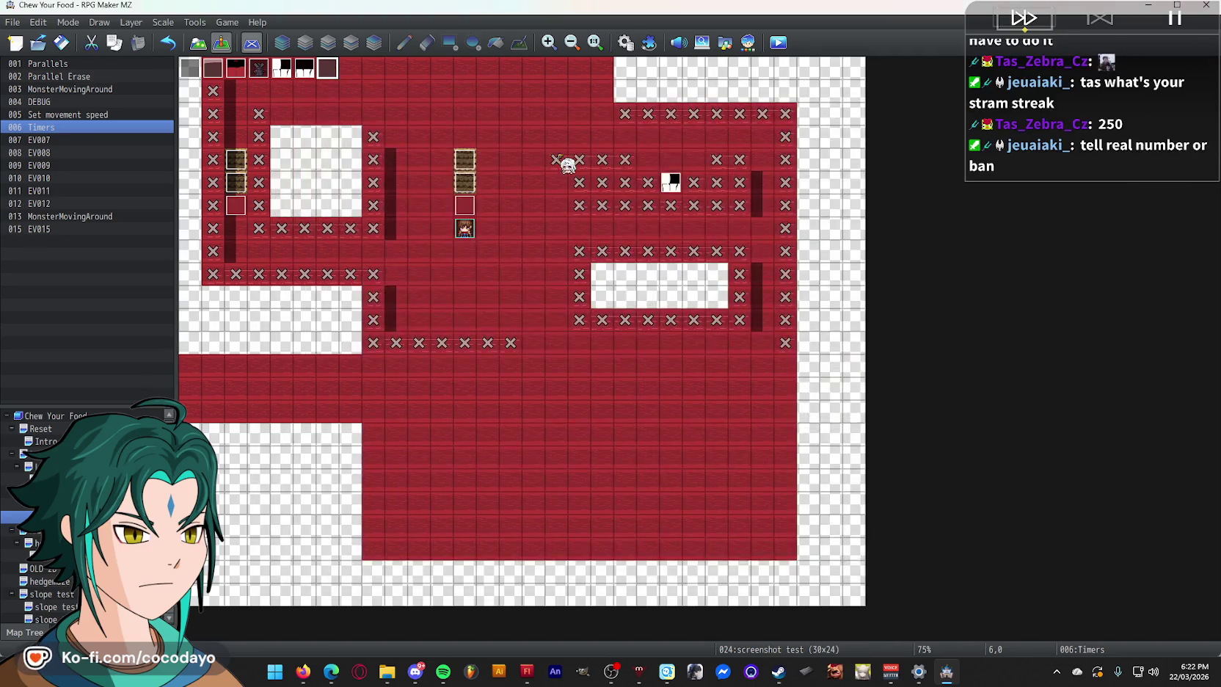
key(Delete)
key(alt+F4)
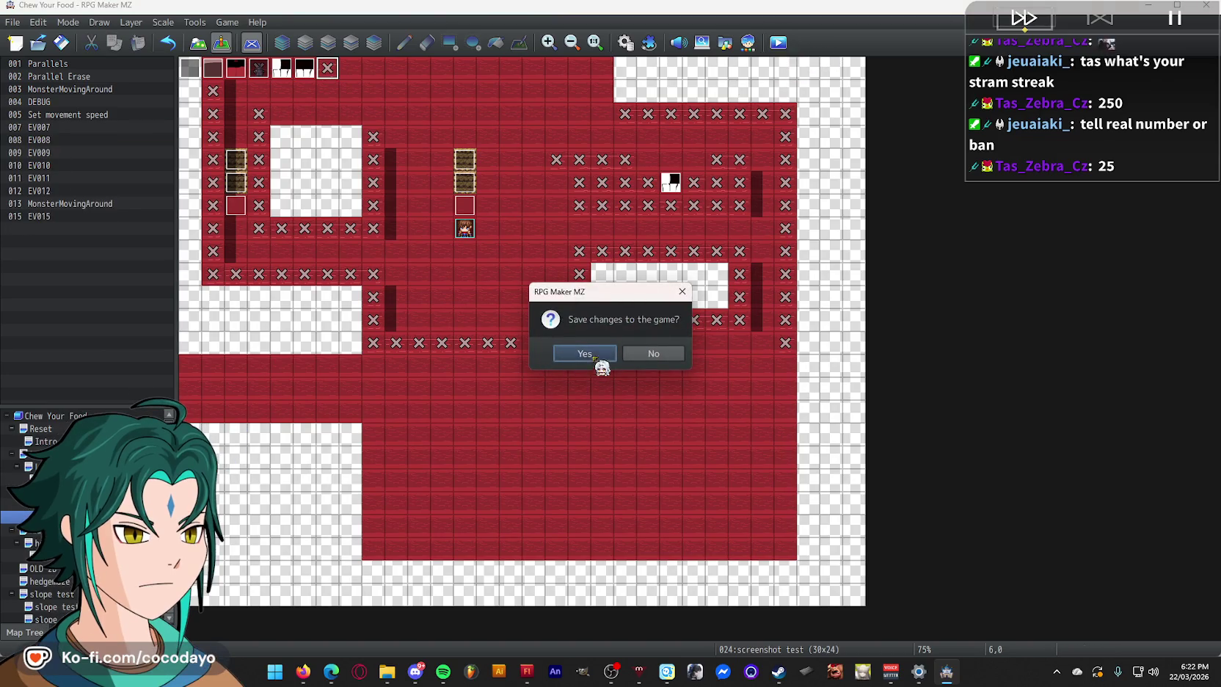
click(598, 352)
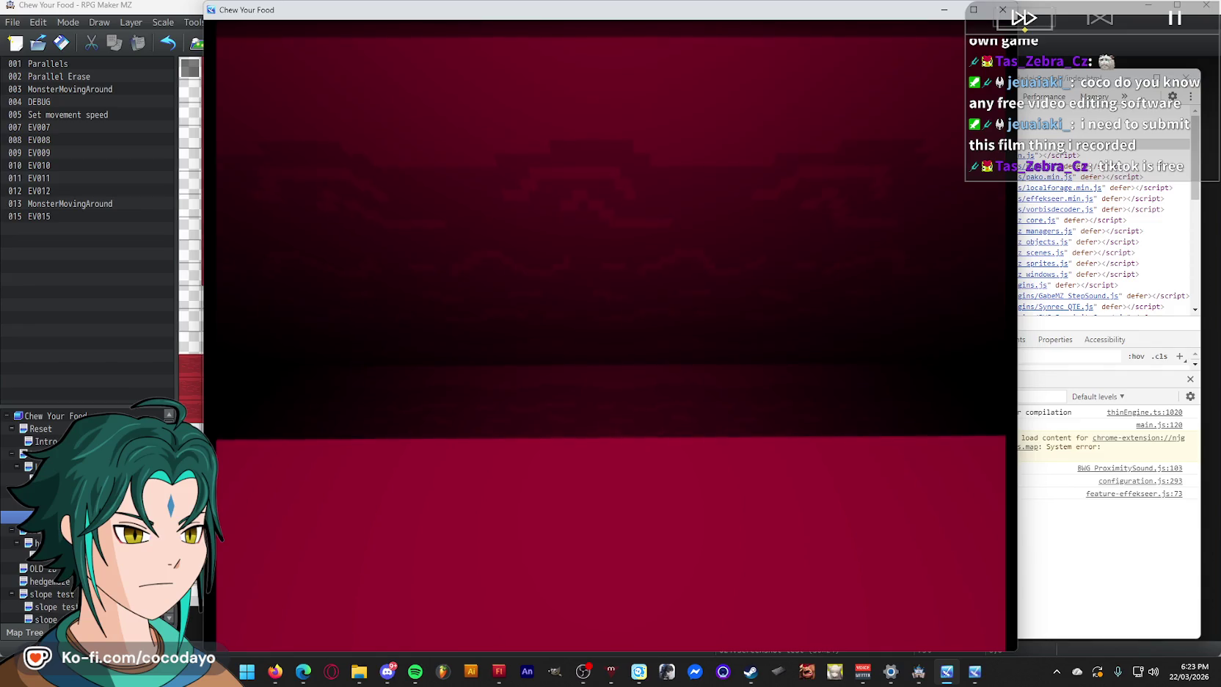
- Switch the red-corridor playtest to fullscreen with F4
key(F4)
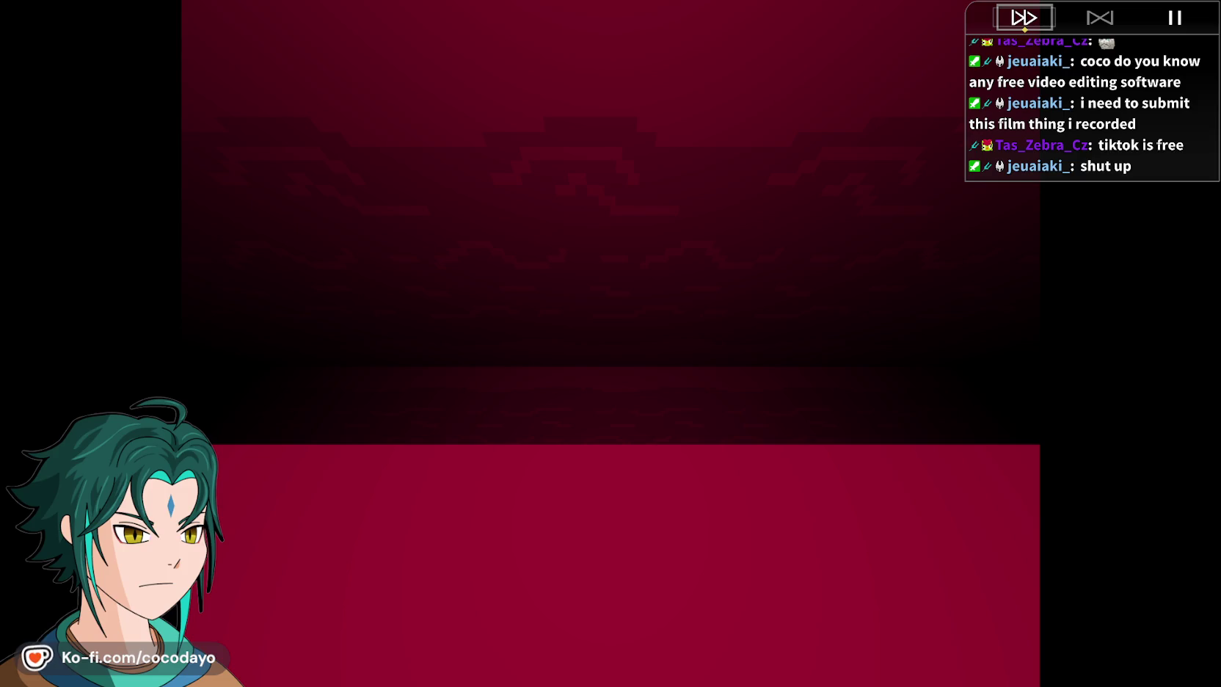
key(super+shift+s)
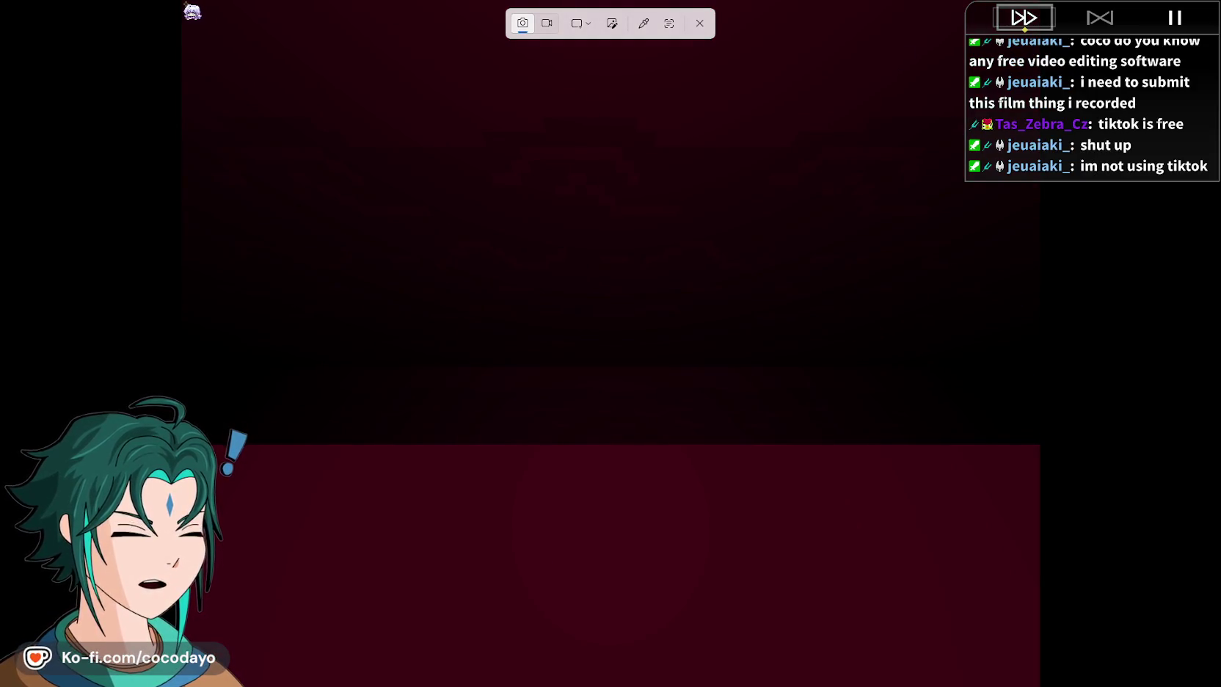
- Snip the red-corridor game view with Snipping Tool, retrying the selection
mouse_move(204, 47)
mouse_down()
mouse_move(429, 380)
mouse_move(723, 600)
mouse_move(1038, 686)
mouse_up()
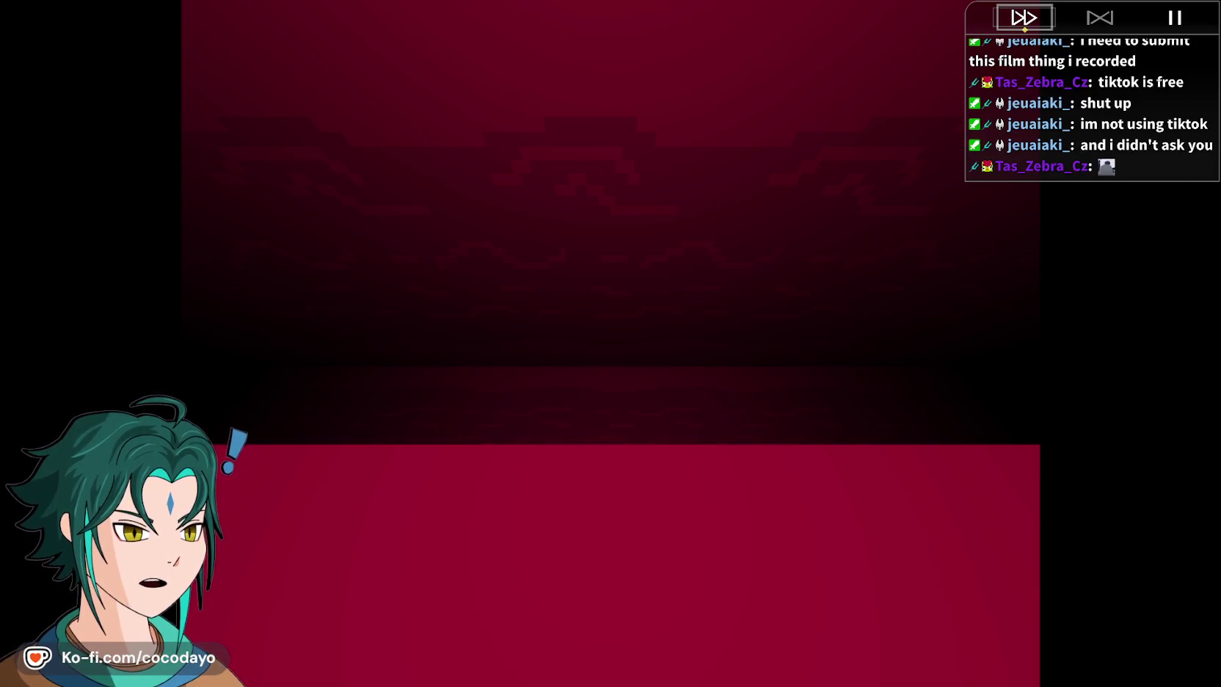
key(super+shift+s)
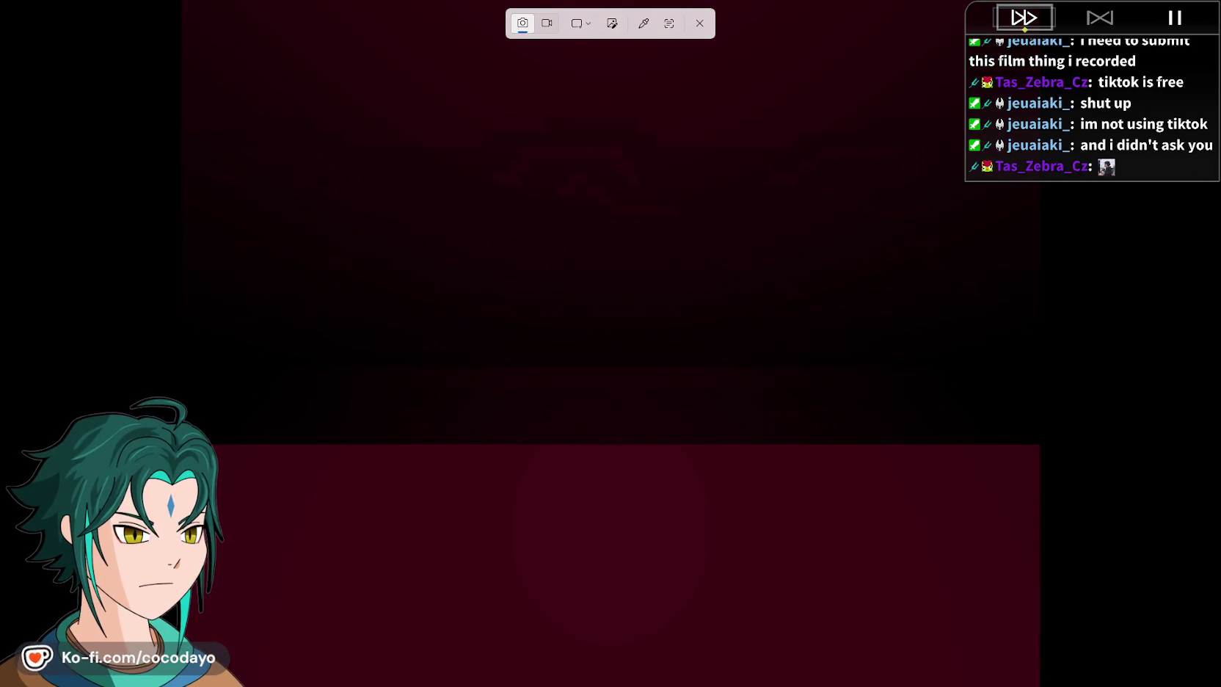
drag(1037, 686, 1005, 661)
drag(962, 618, 962, 618)
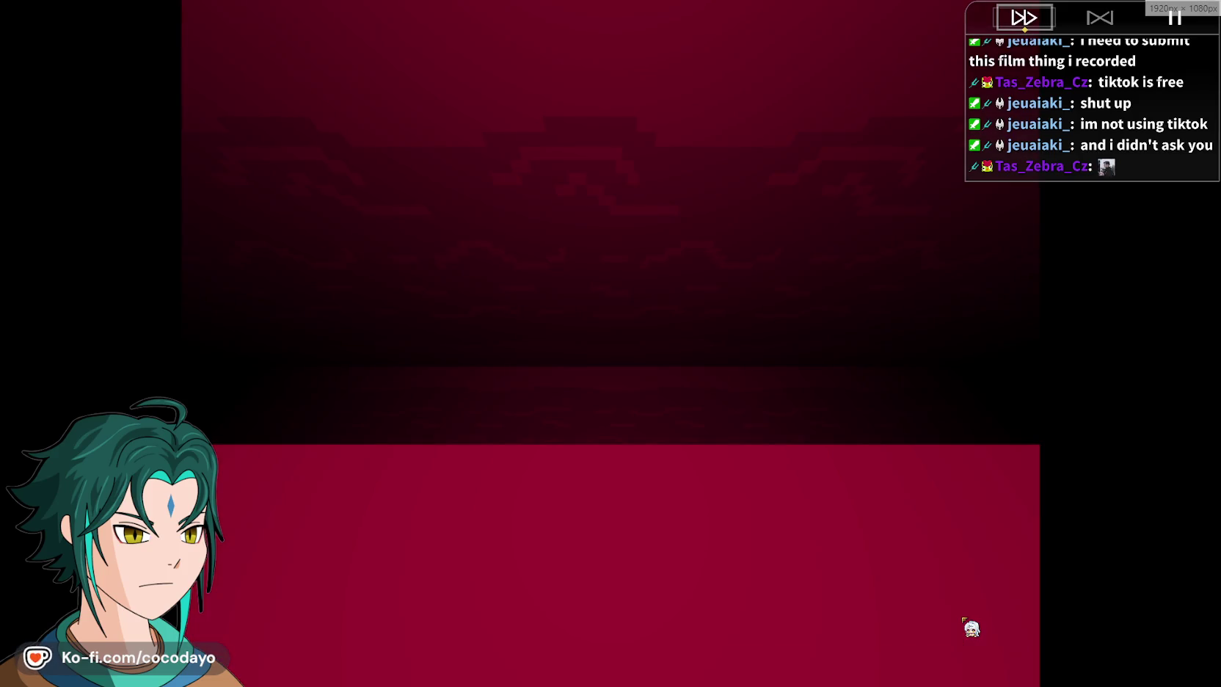
key(super+shift+s)
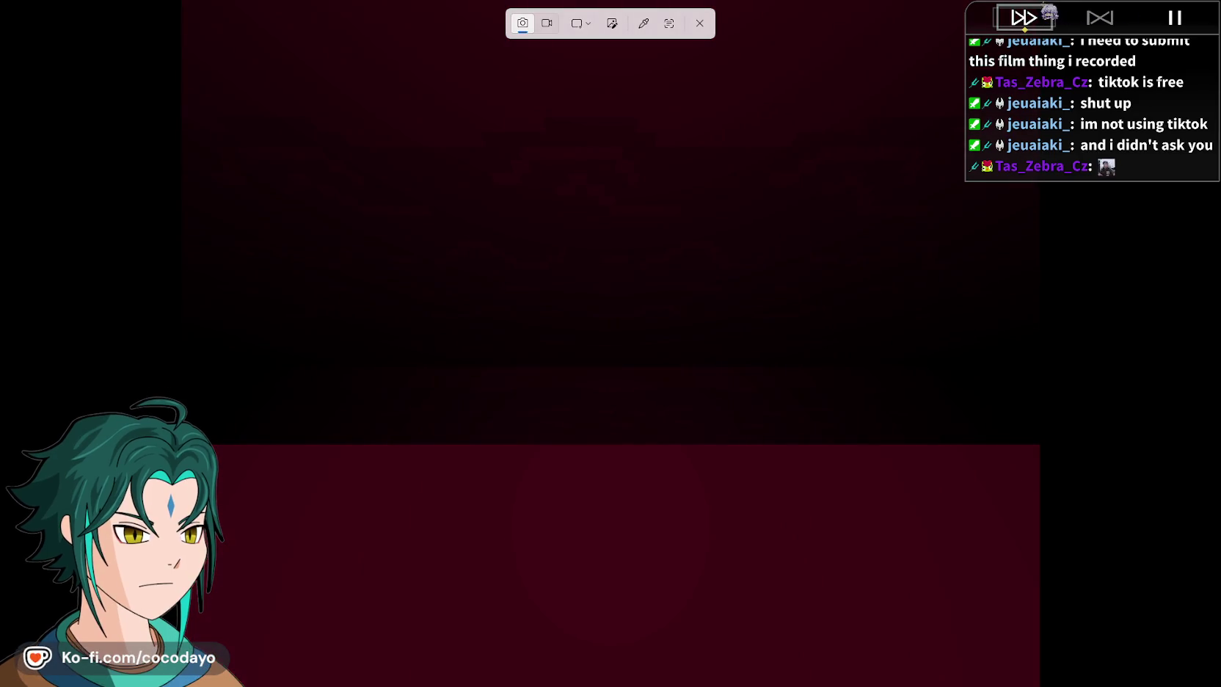
mouse_move(1039, 1)
mouse_down()
mouse_move(906, 396)
mouse_move(539, 686)
mouse_move(192, 686)
mouse_up()
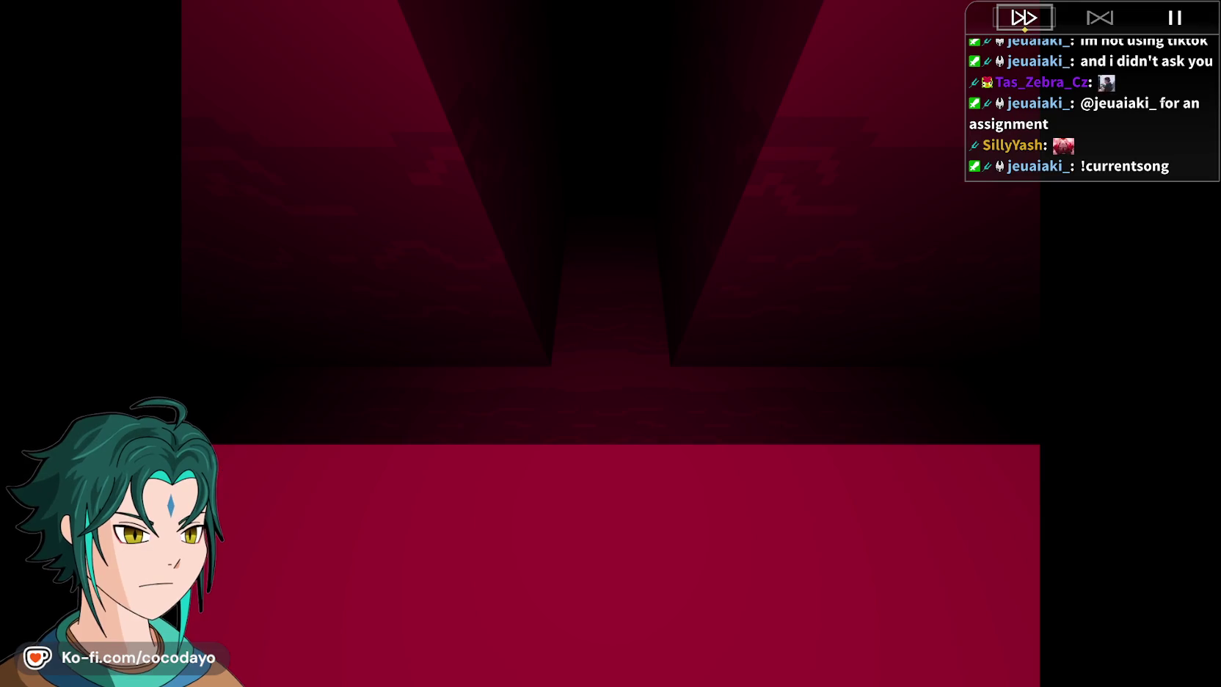
- Take a final snip of the corridor that covers the whole screen
key(super+shift+s)
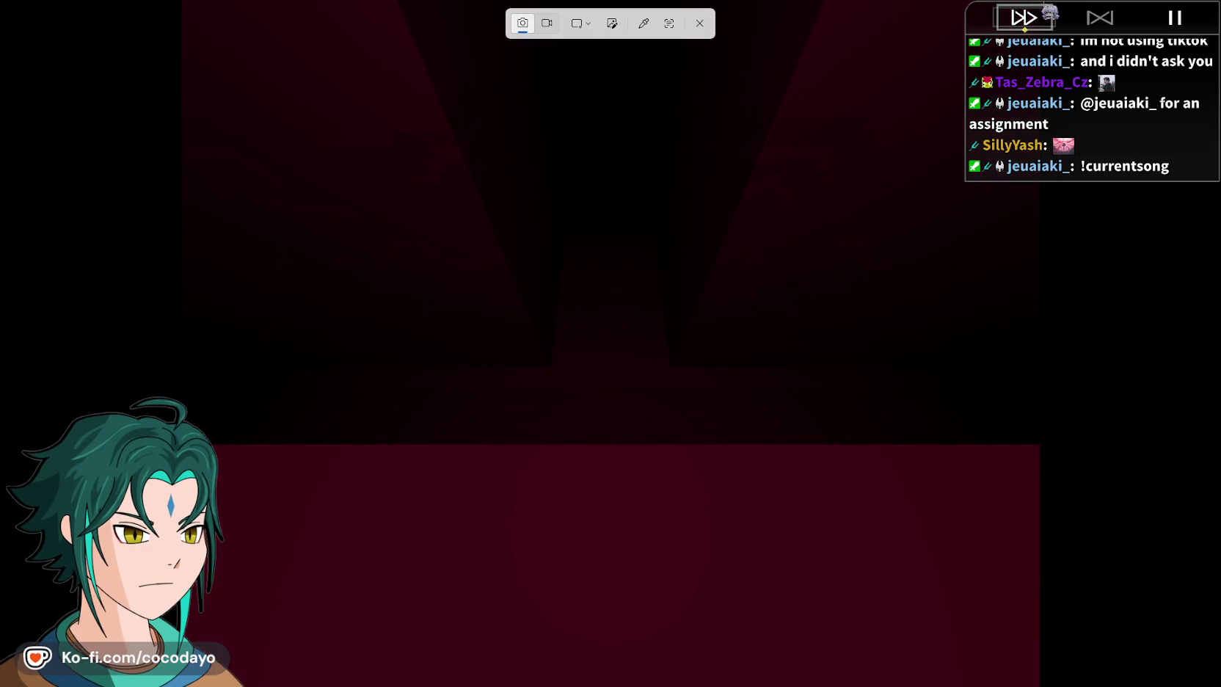
mouse_move(1039, 1)
mouse_down()
mouse_move(951, 229)
mouse_move(747, 548)
mouse_move(528, 685)
mouse_move(198, 686)
mouse_up()
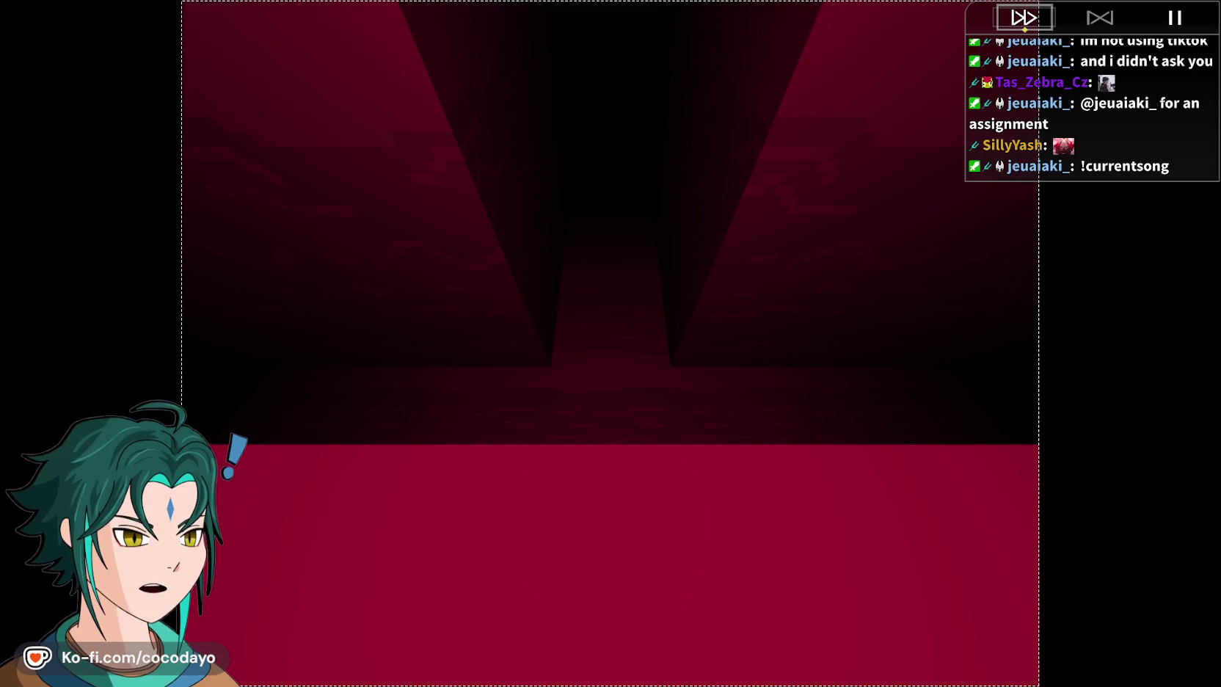
drag(181, 685, 0, 686)
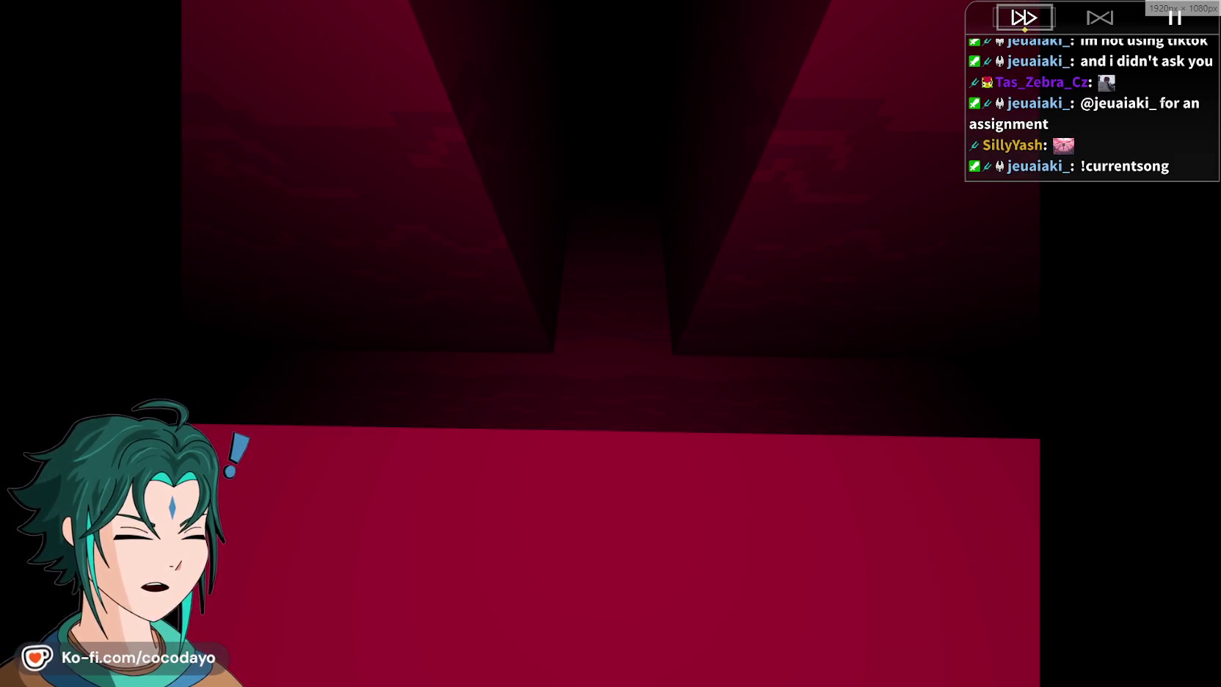
key(super)
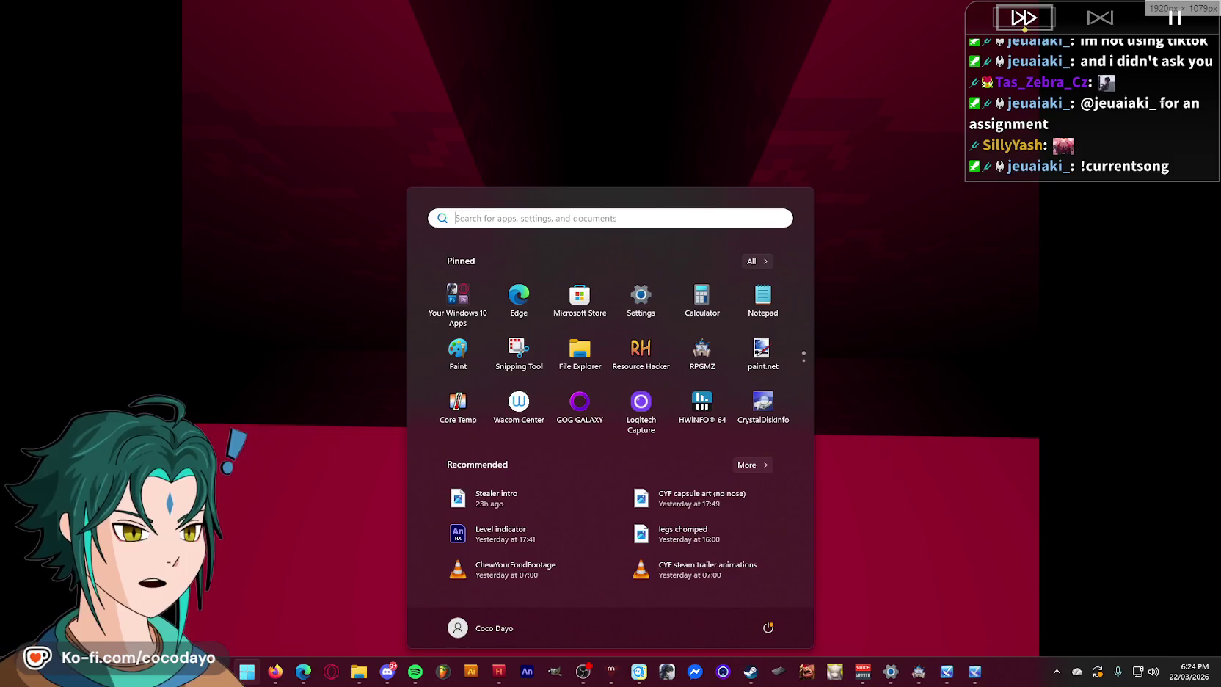
- Return from the Flash editor to the running game playtest and its console
click(499, 670)
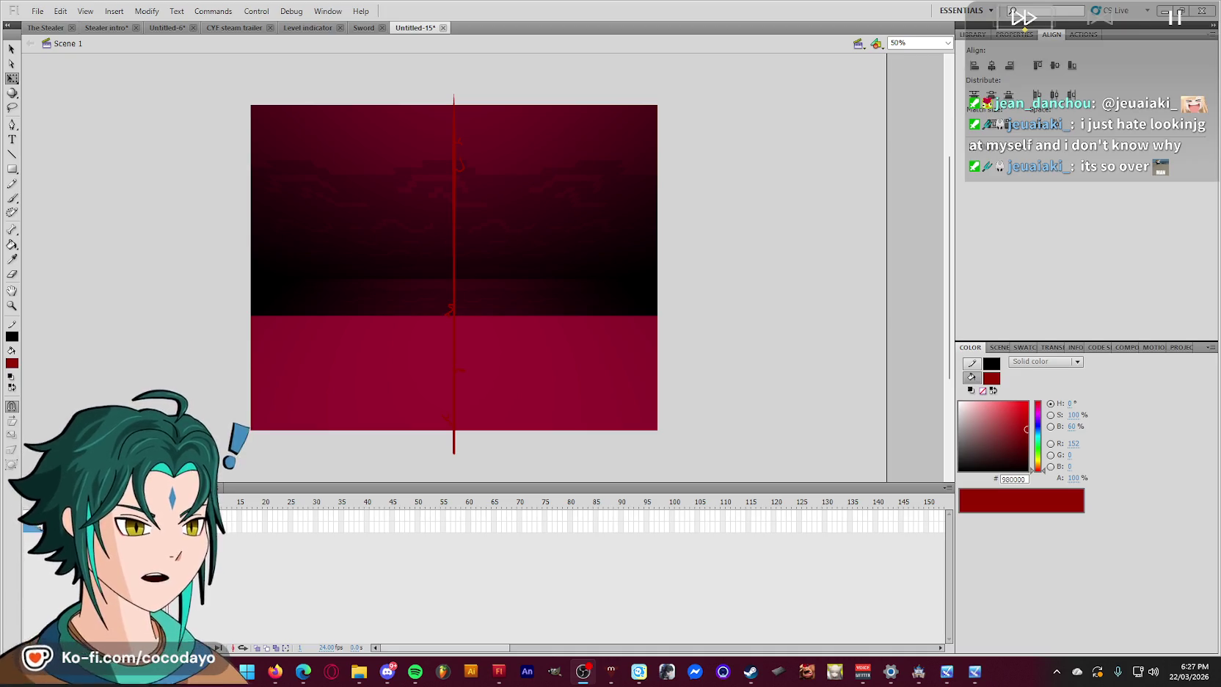
click(975, 671)
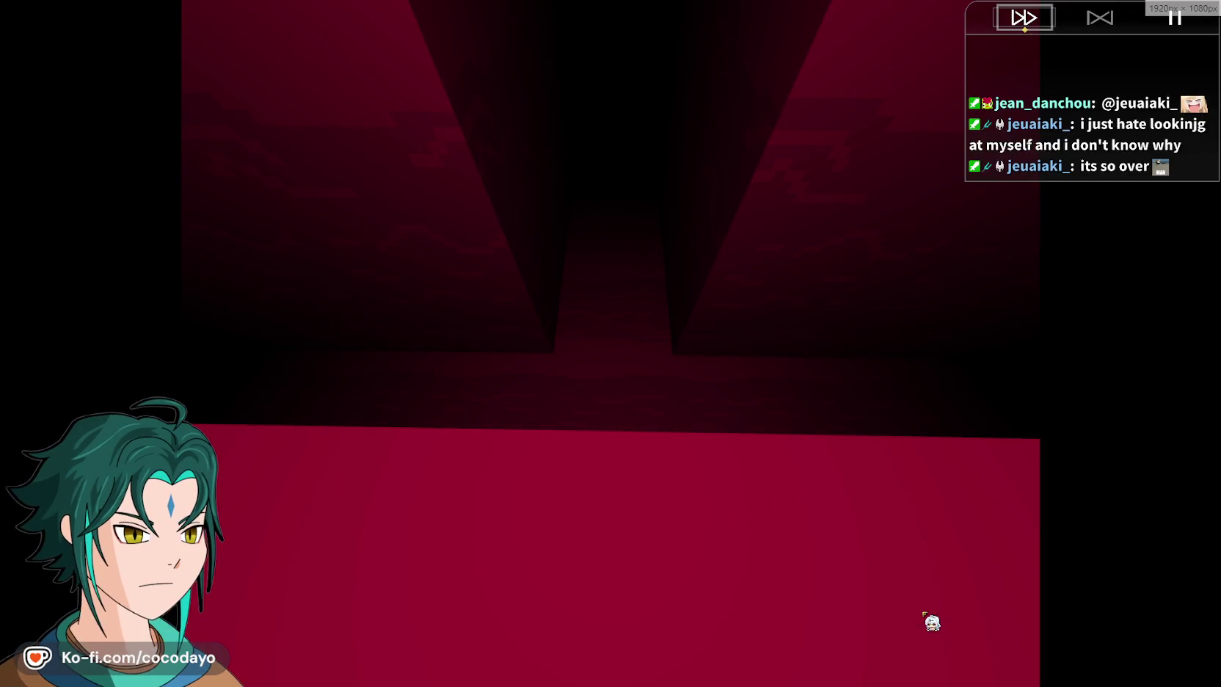
- Turn the first-person camera left and right around the corridor, then leave fullscreen
click(932, 623)
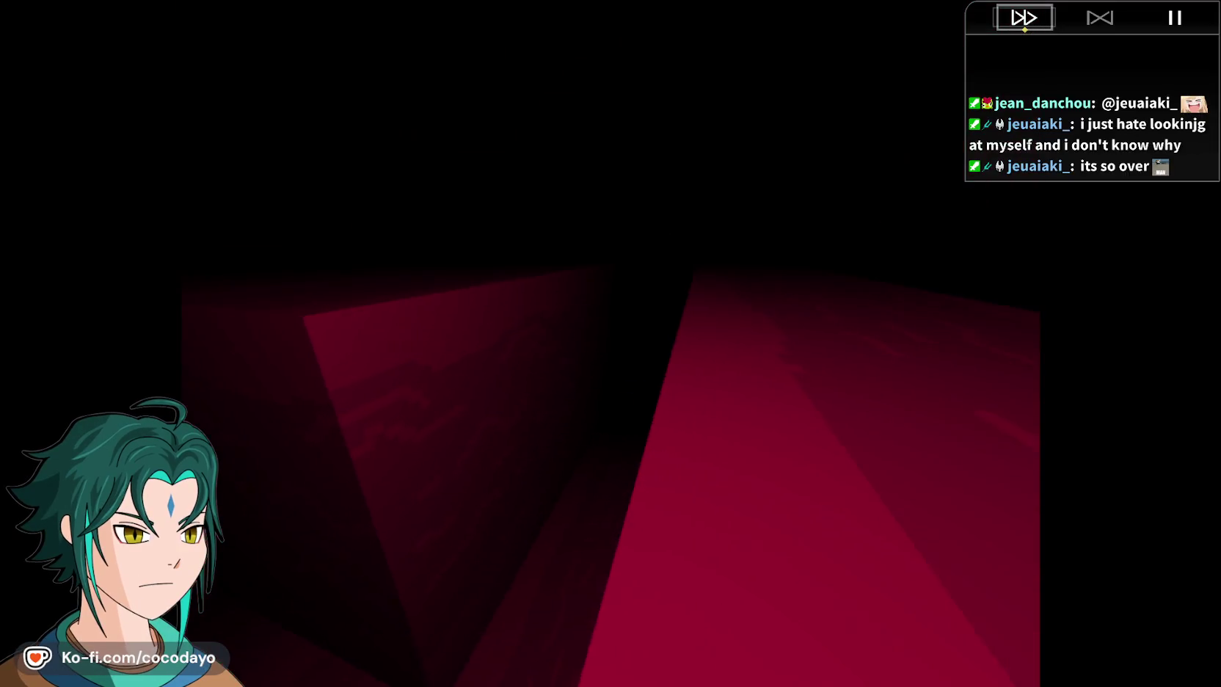
key(Left)
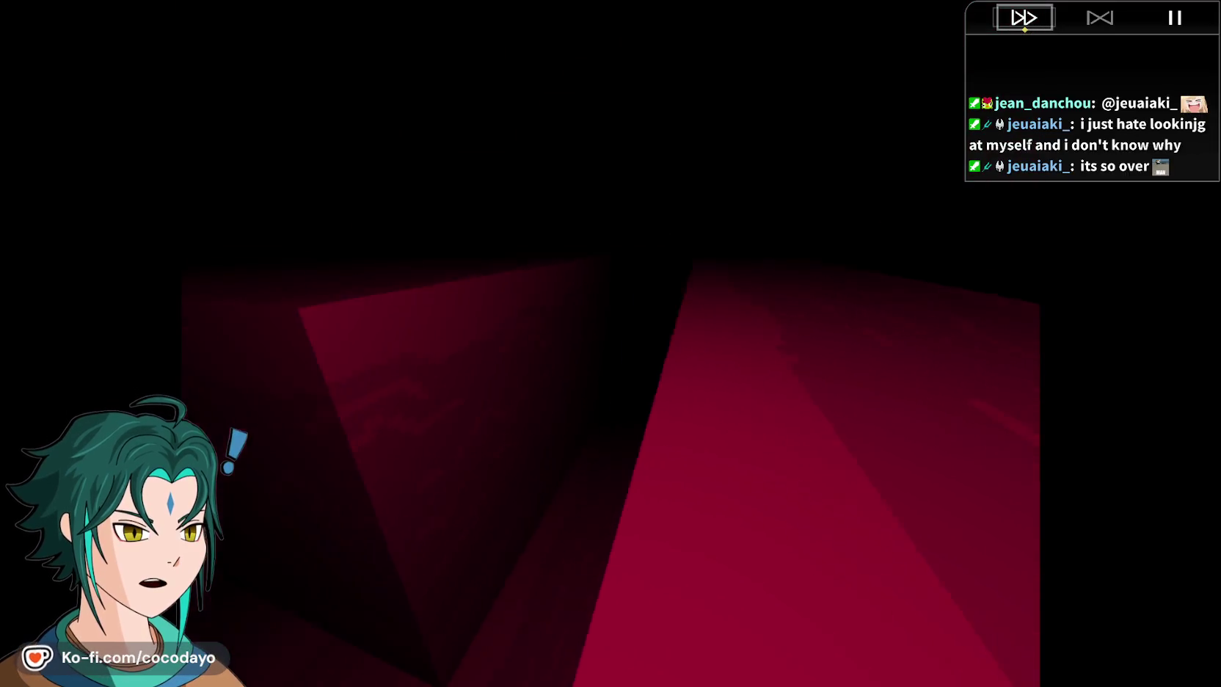
key(Left)
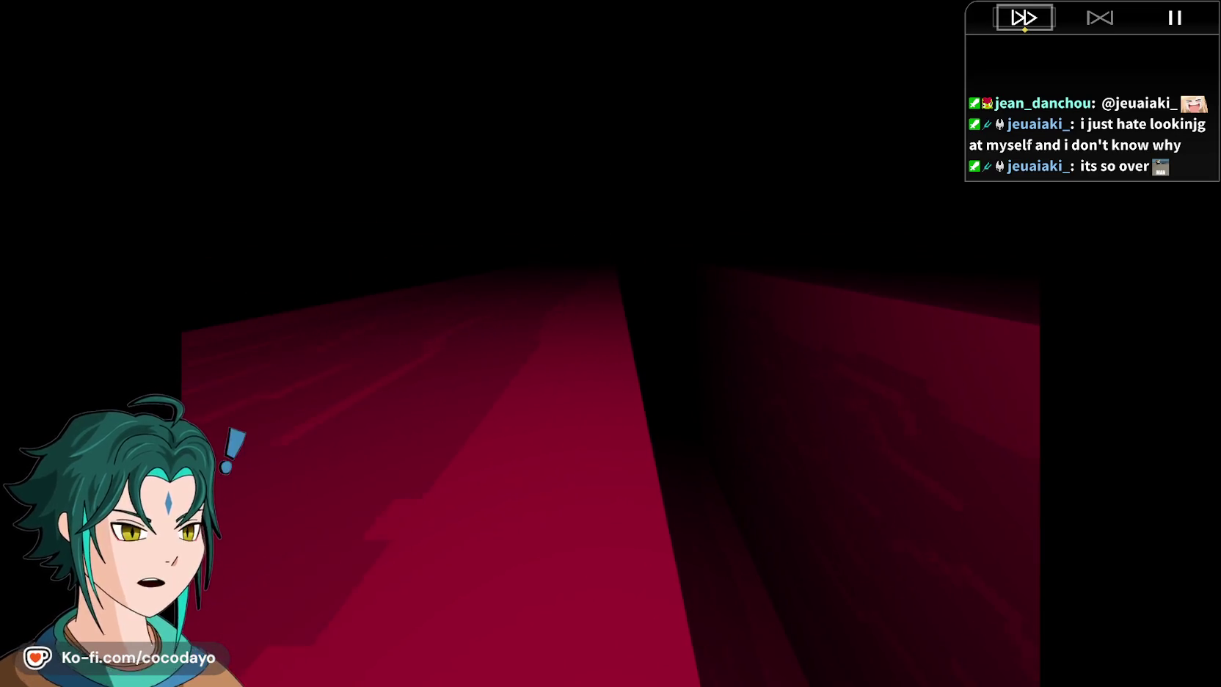
key(Right)
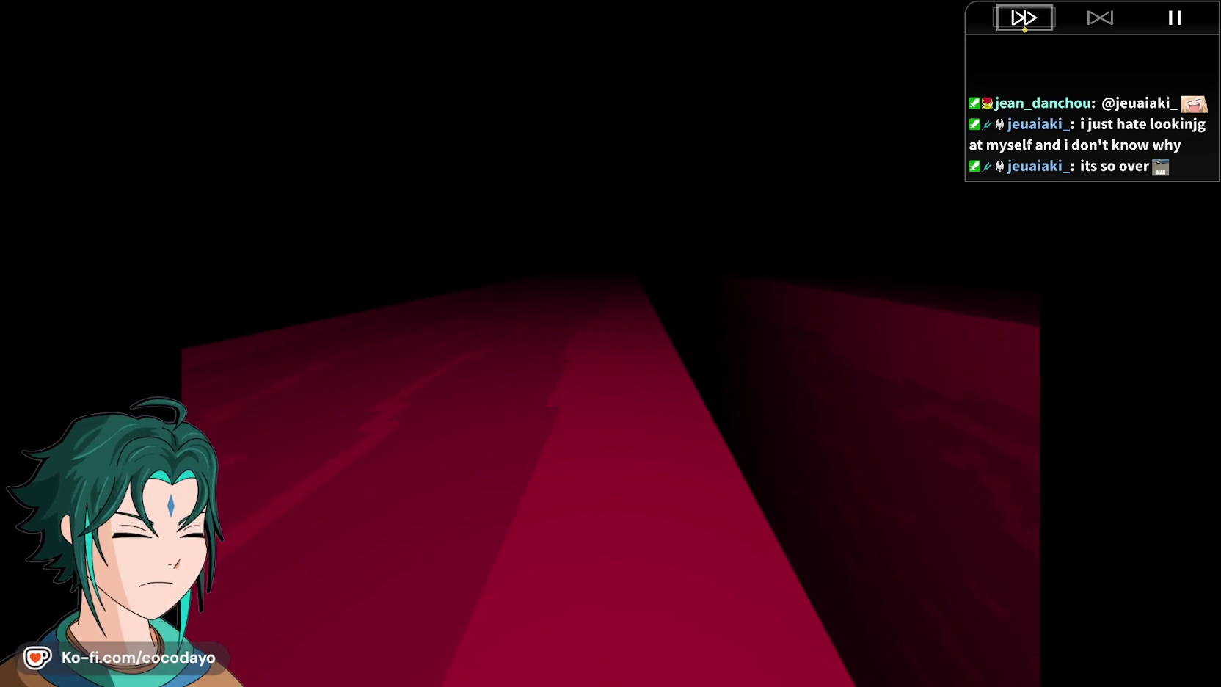
key(Left)
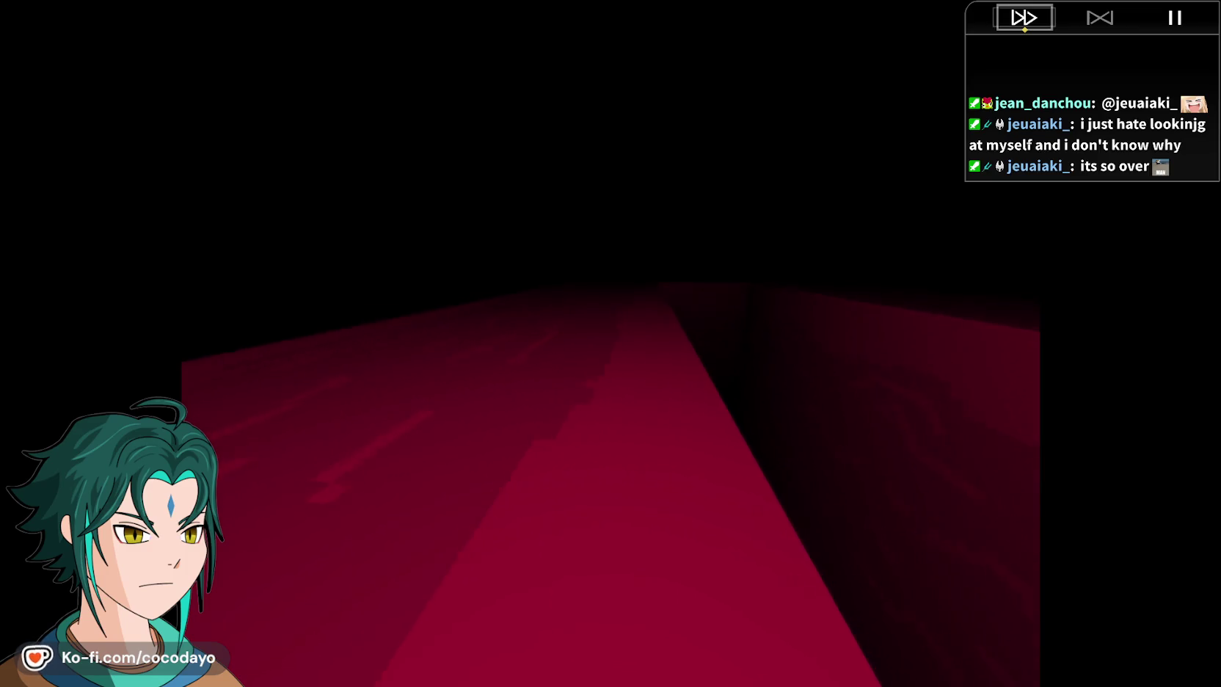
key(Right)
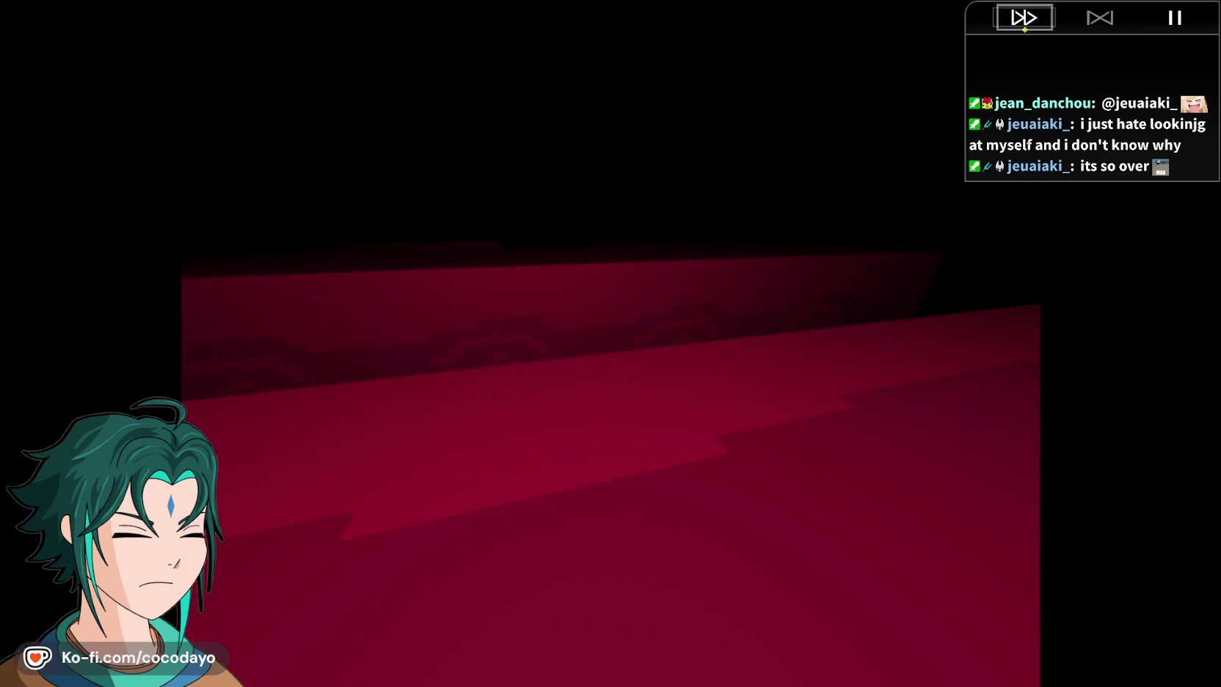
key(Escape)
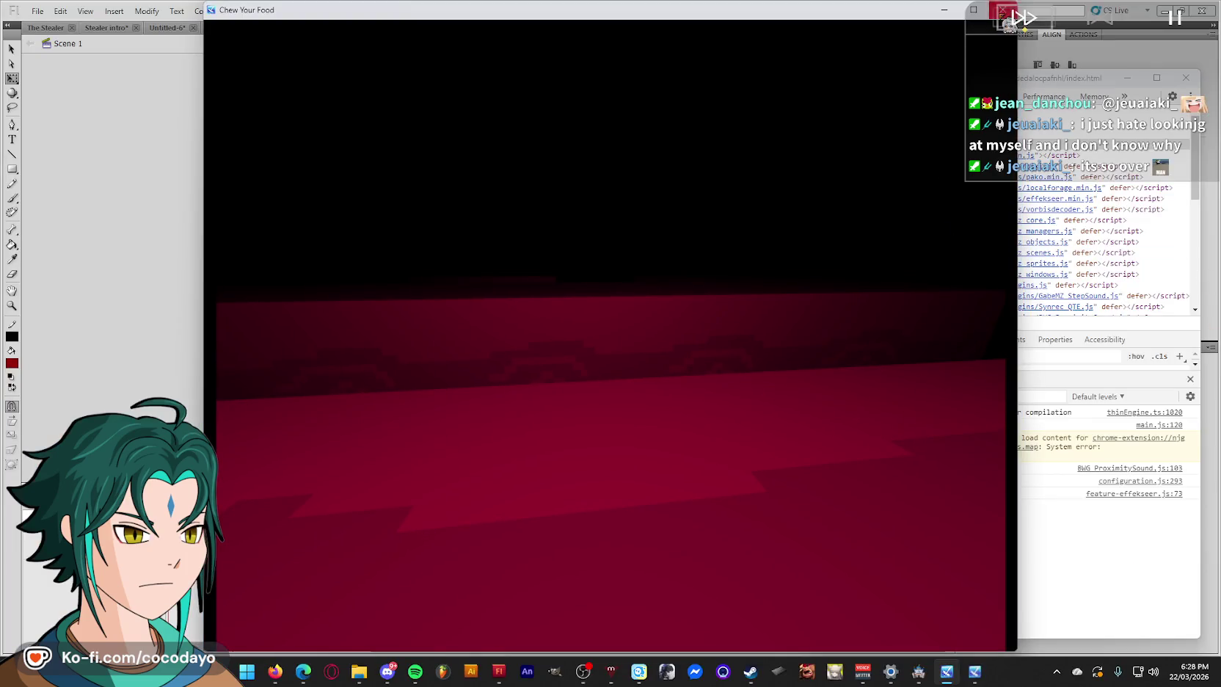
click(1005, 11)
- Disable the cv_omniMove plugin in the Plugin Manager (F10)
click(930, 671)
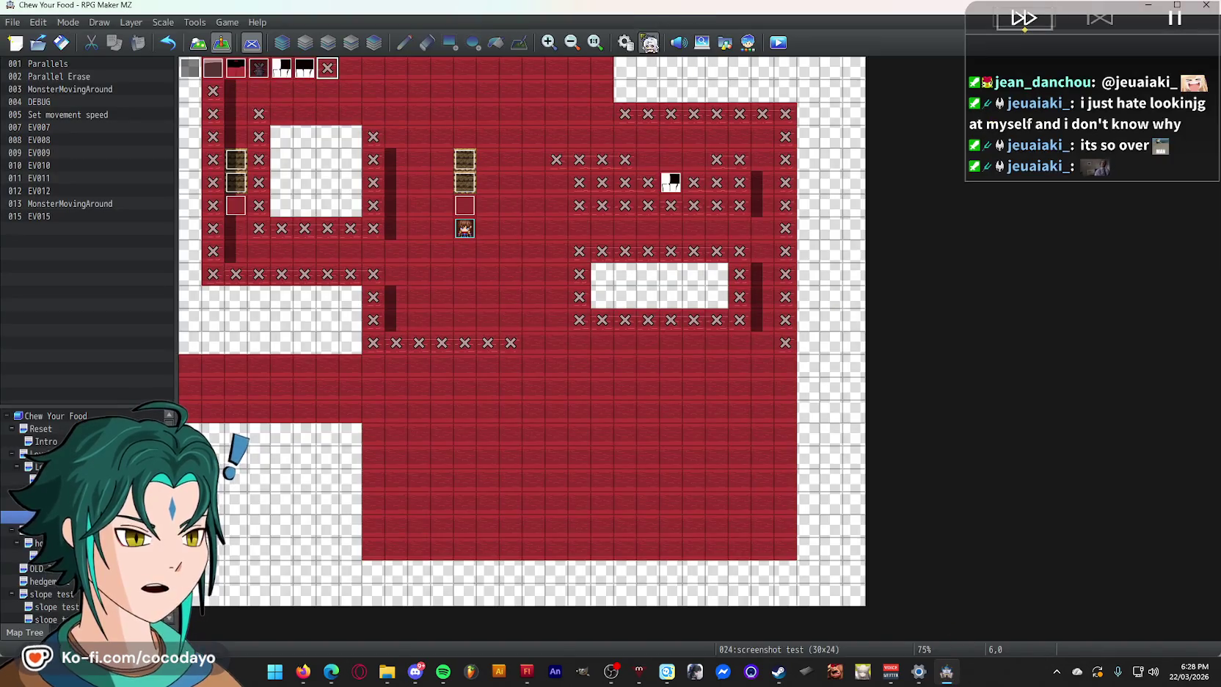
key(F10)
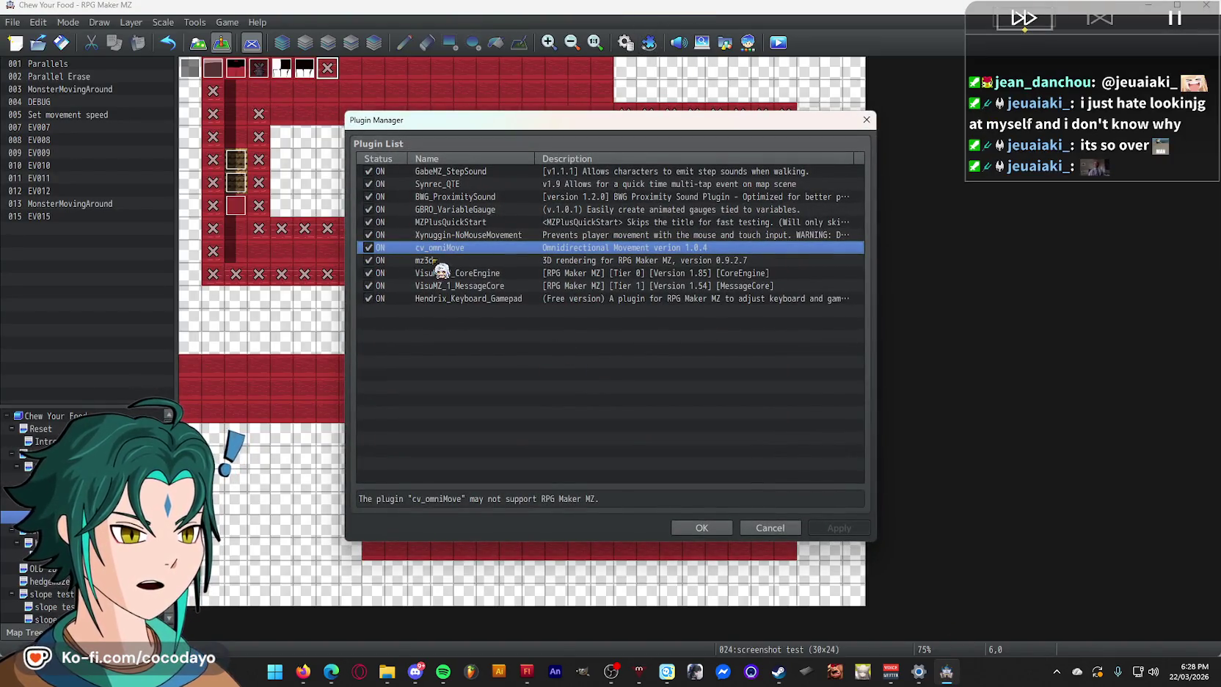
click(370, 248)
- Set mz3d's Mouse Camera Control and Control Pitch to false and WASD to true
double_click(377, 259)
scroll(790, 376, down, 8)
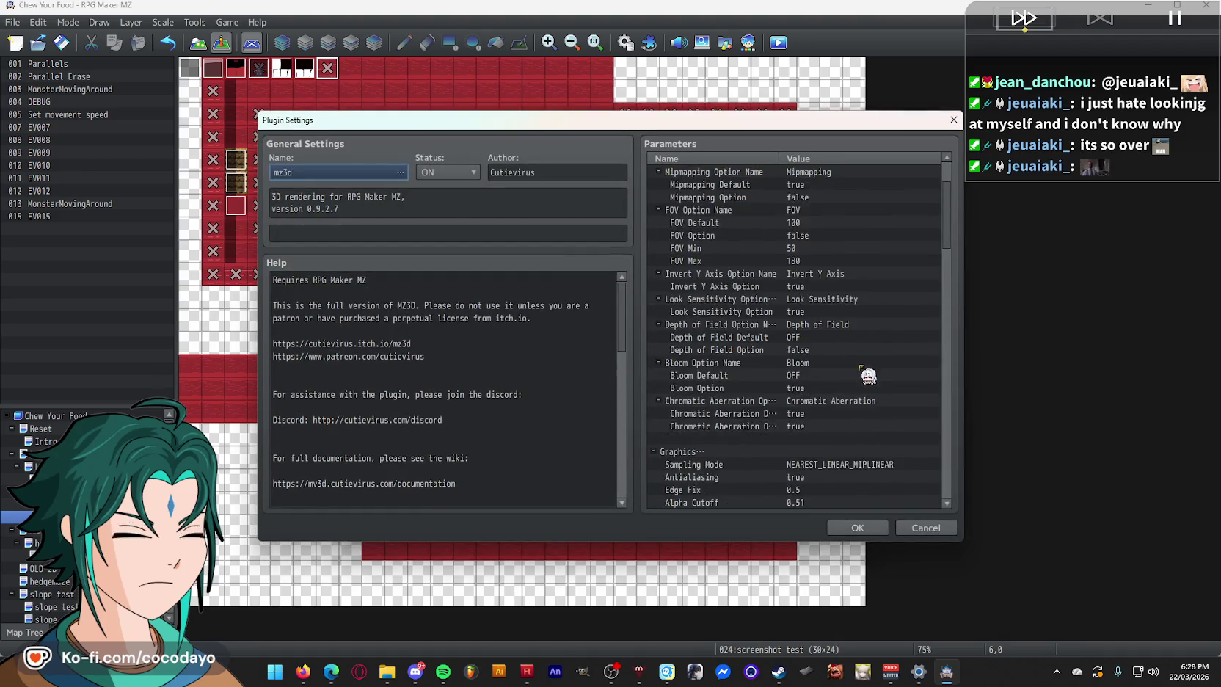
scroll(864, 373, down, 5)
double_click(836, 325)
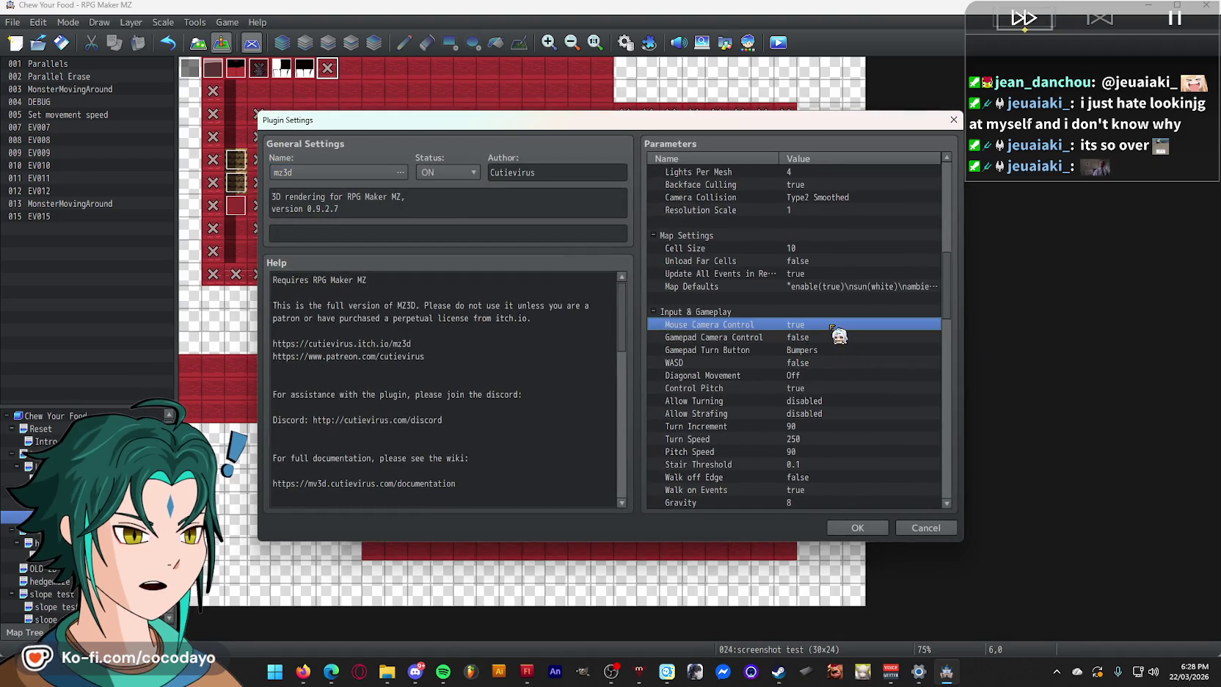
click(629, 322)
key(Return)
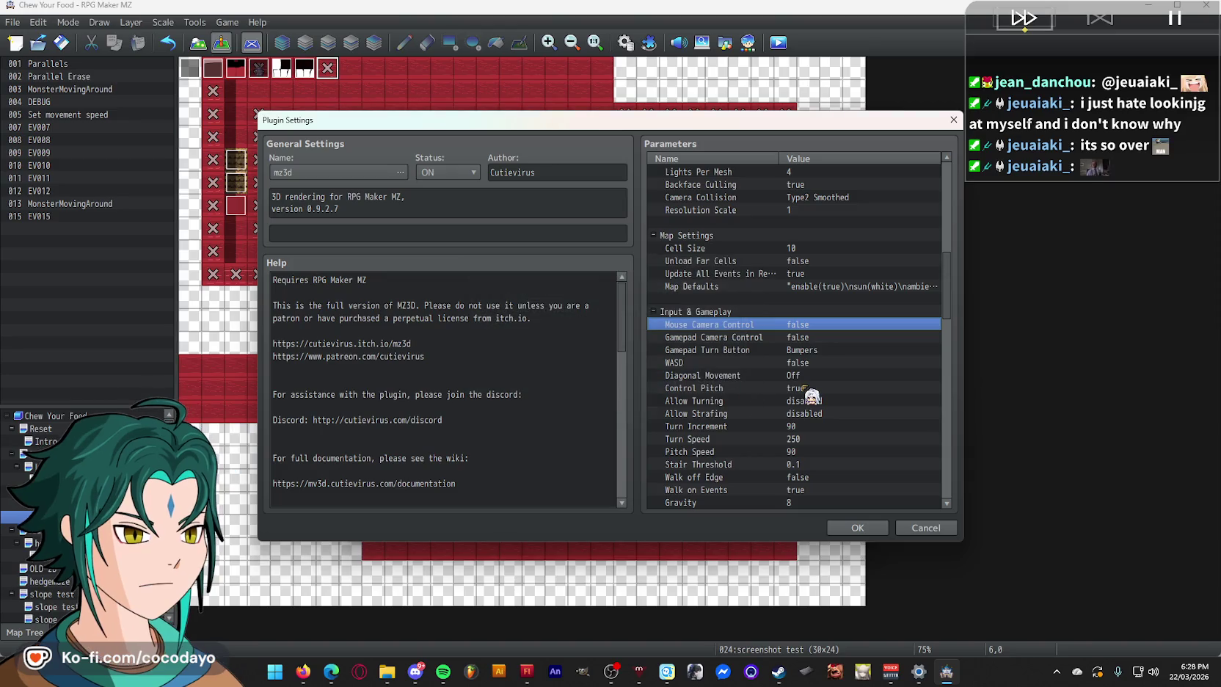
double_click(794, 388)
click(649, 382)
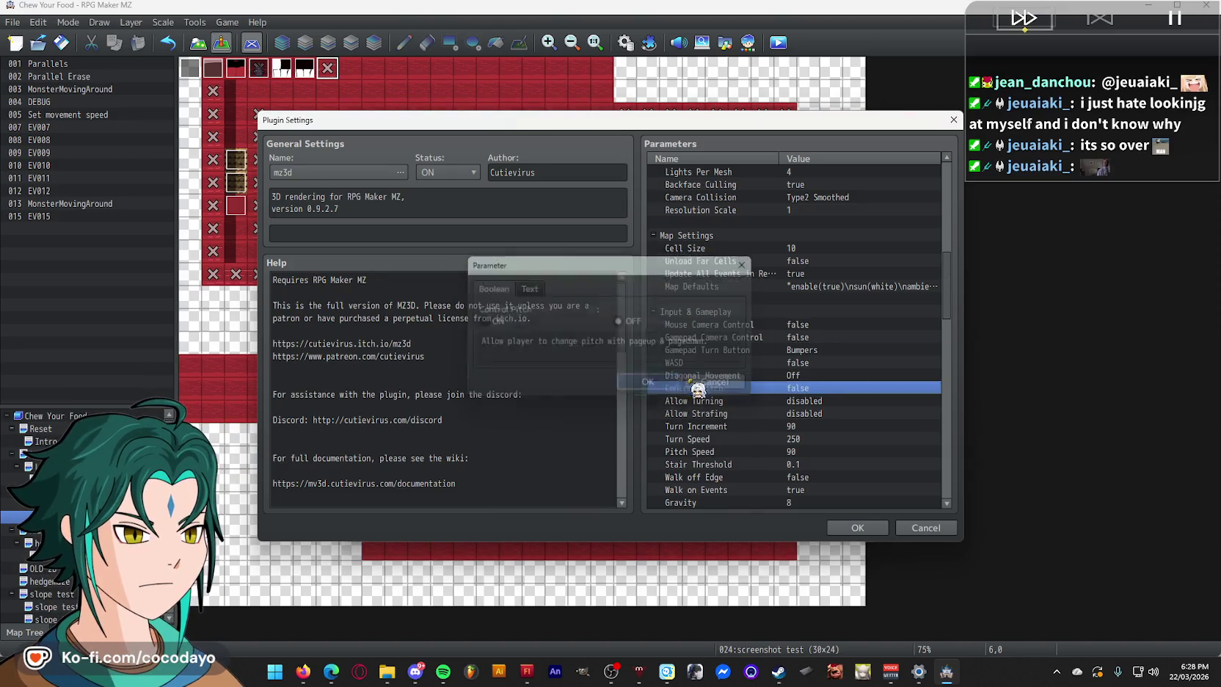
click(822, 350)
click(829, 362)
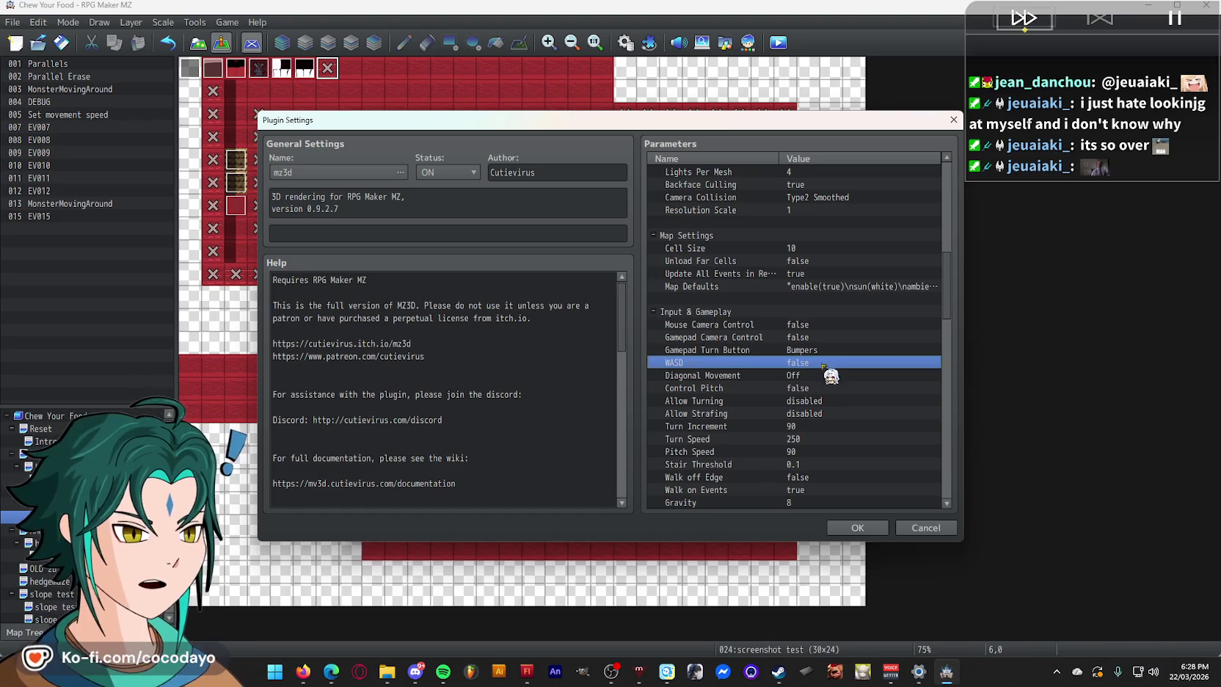
double_click(822, 365)
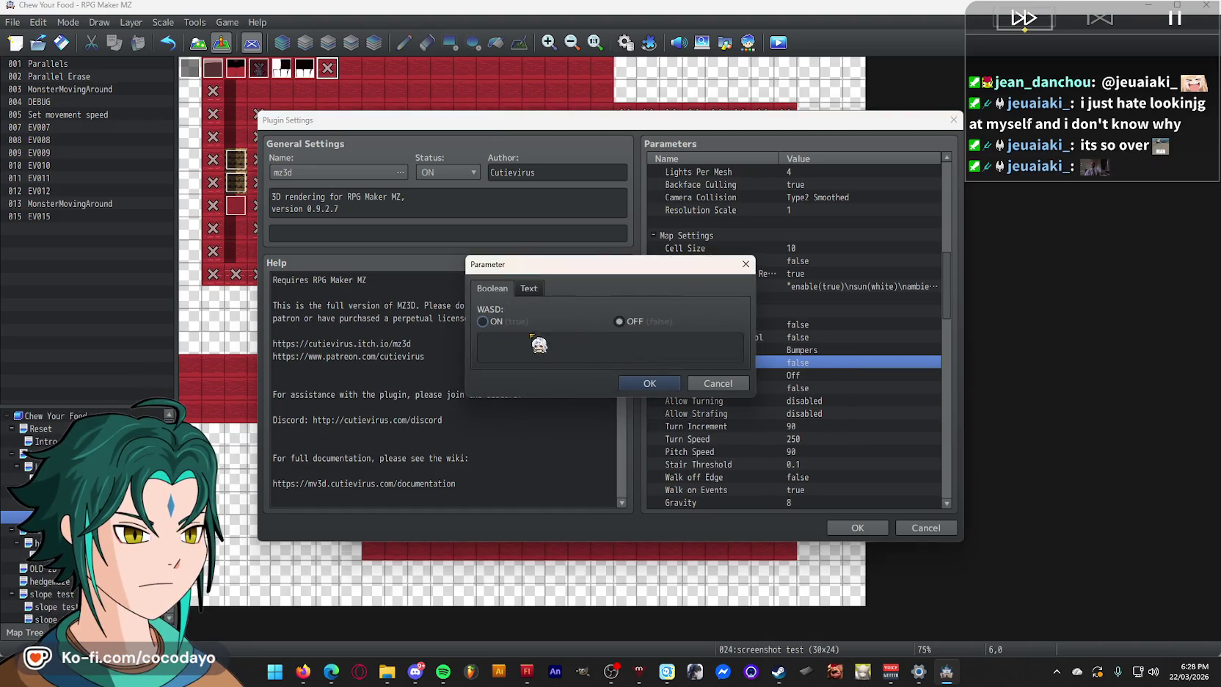
click(660, 383)
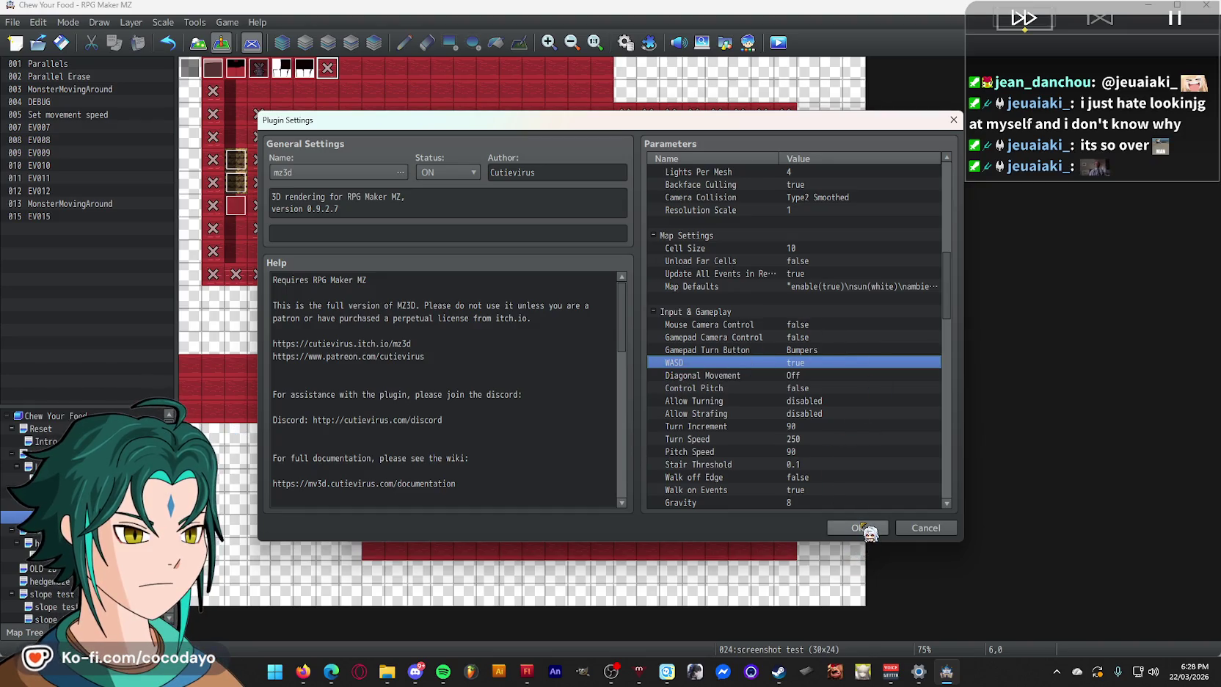
- Confirm the plugin changes, save the project and start a playtest
click(858, 528)
click(695, 527)
click(779, 42)
click(579, 353)
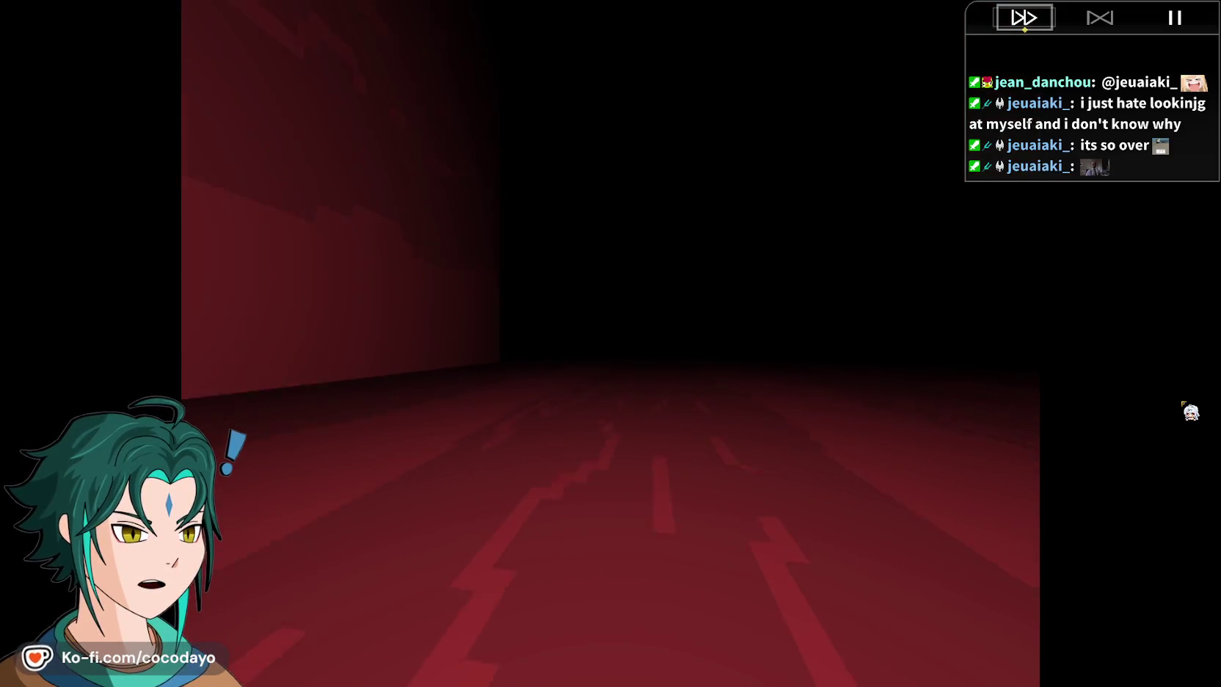
- Walk forward down the corridor with W, then close the game window
key(w)
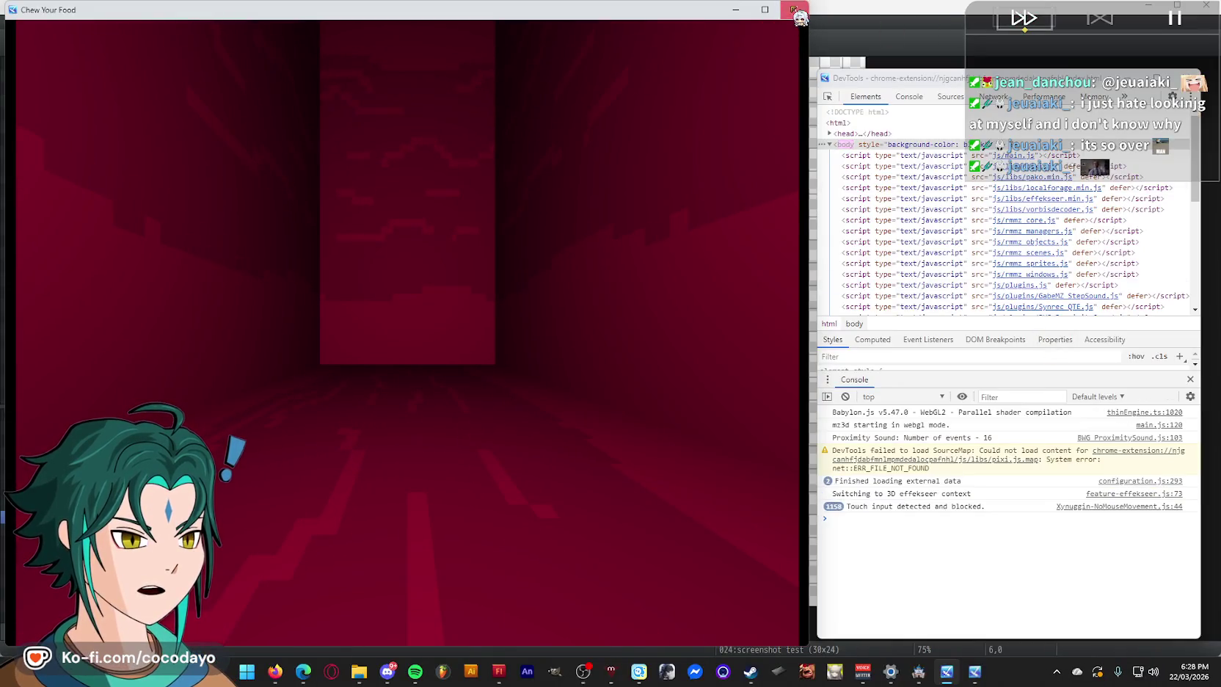
click(794, 10)
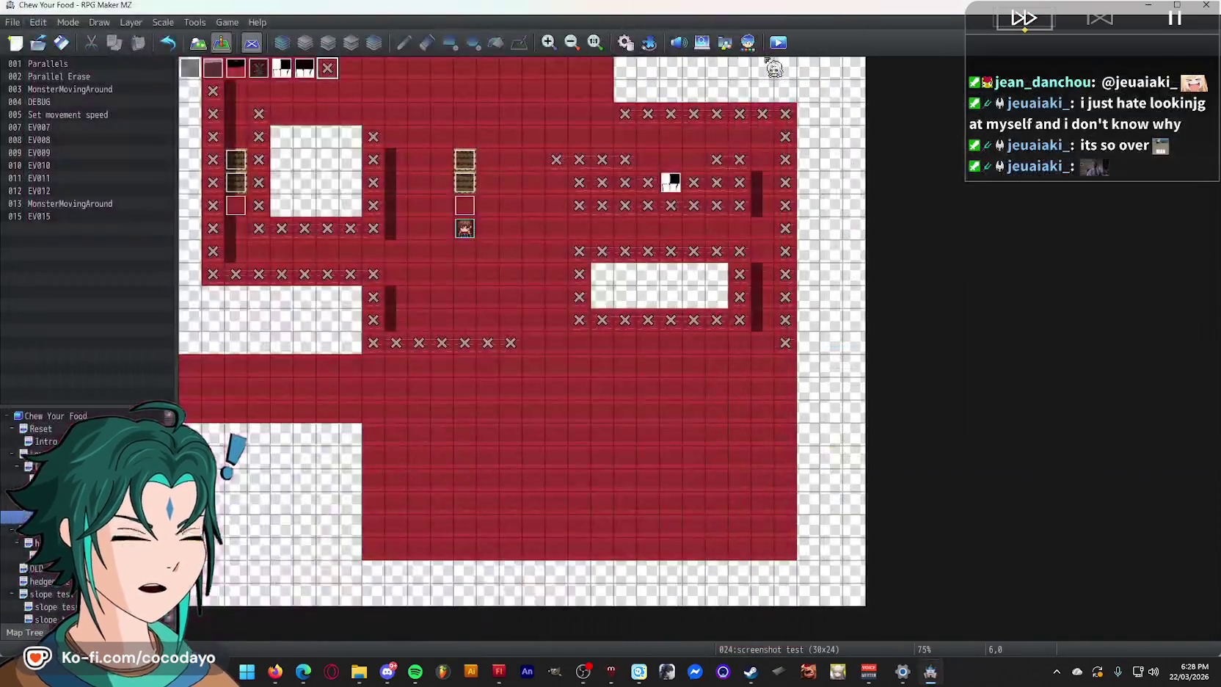
- Toggle the region ID overlay and try clearing the top-row regions, then undo it
click(198, 42)
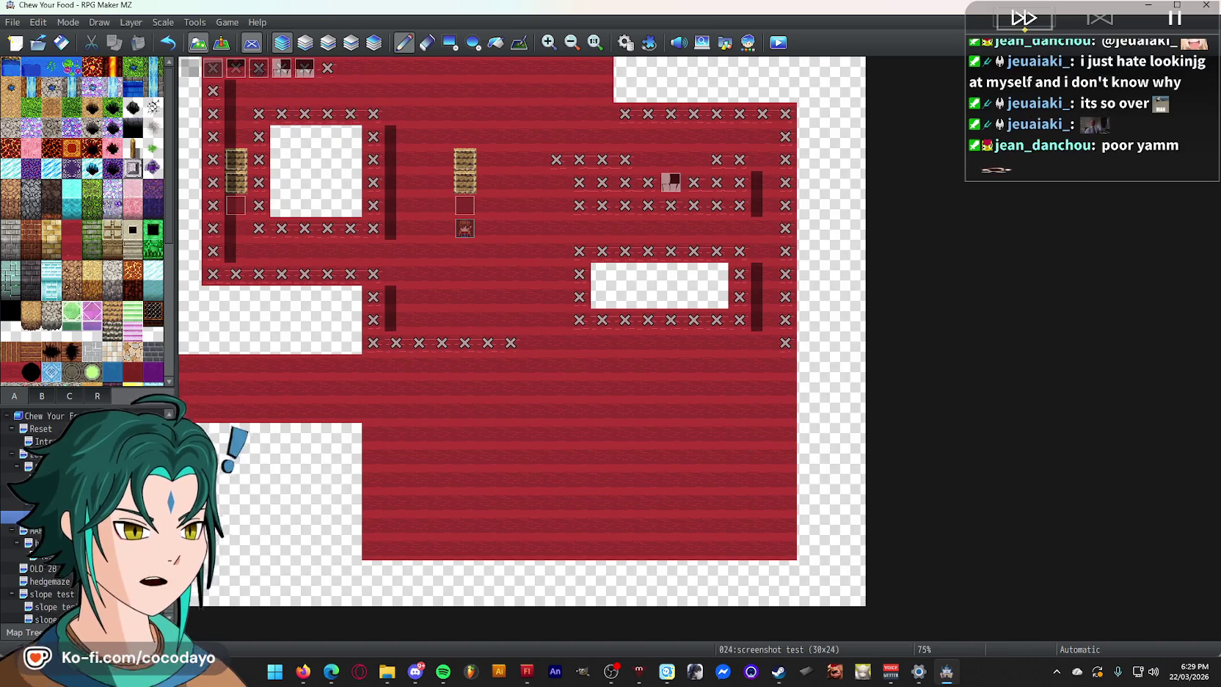
click(98, 396)
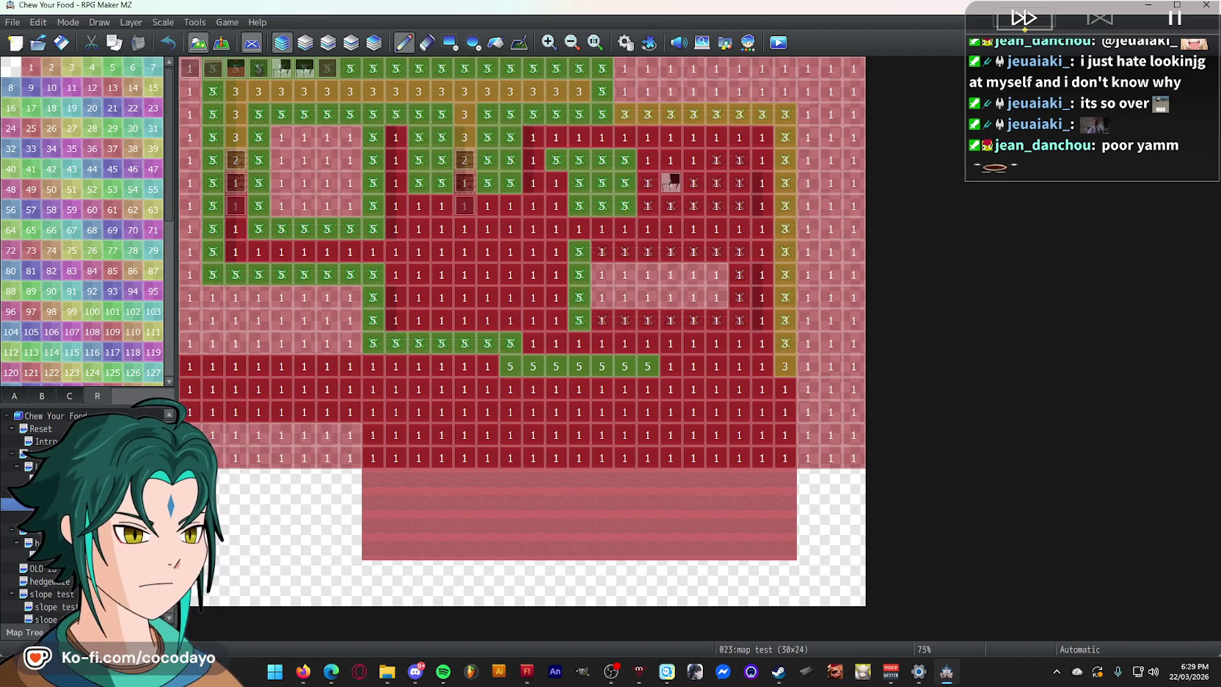
click(36, 399)
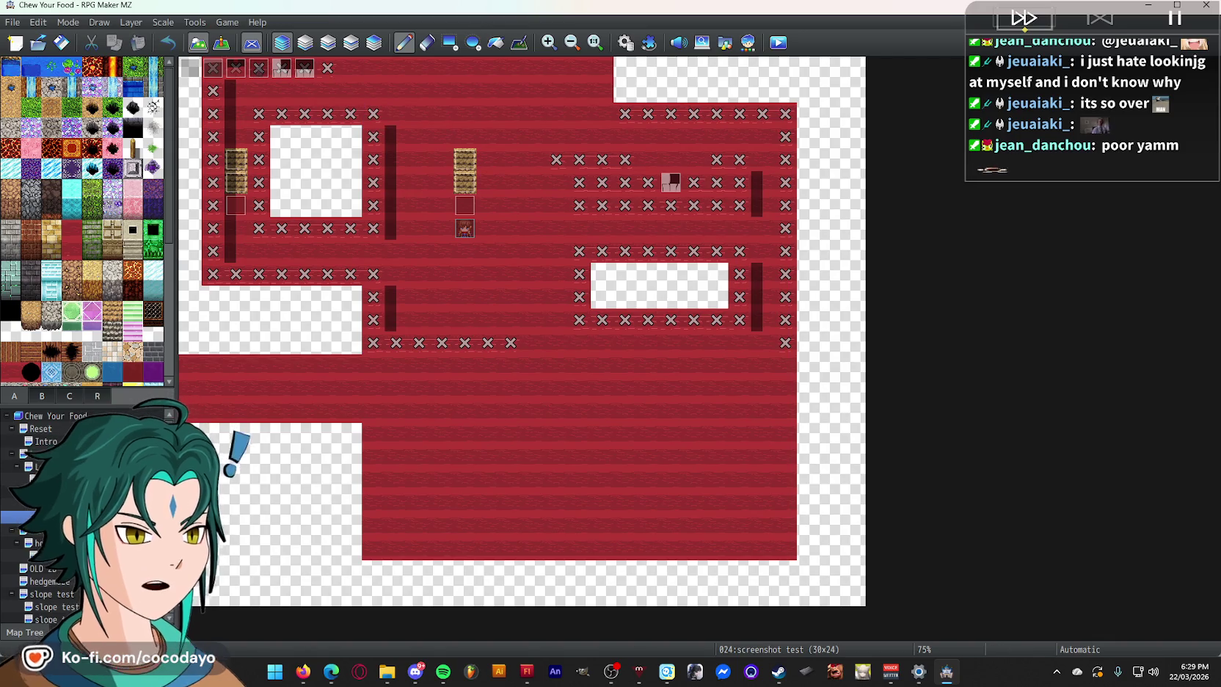
click(97, 395)
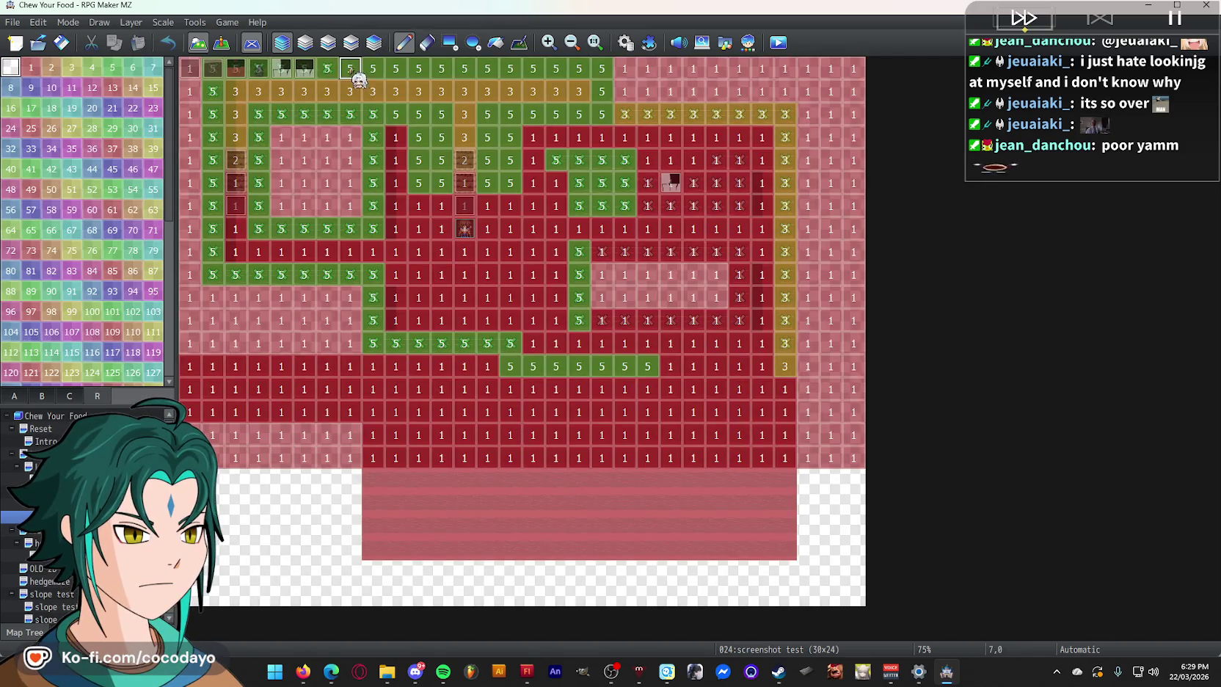
drag(603, 110, 521, 118)
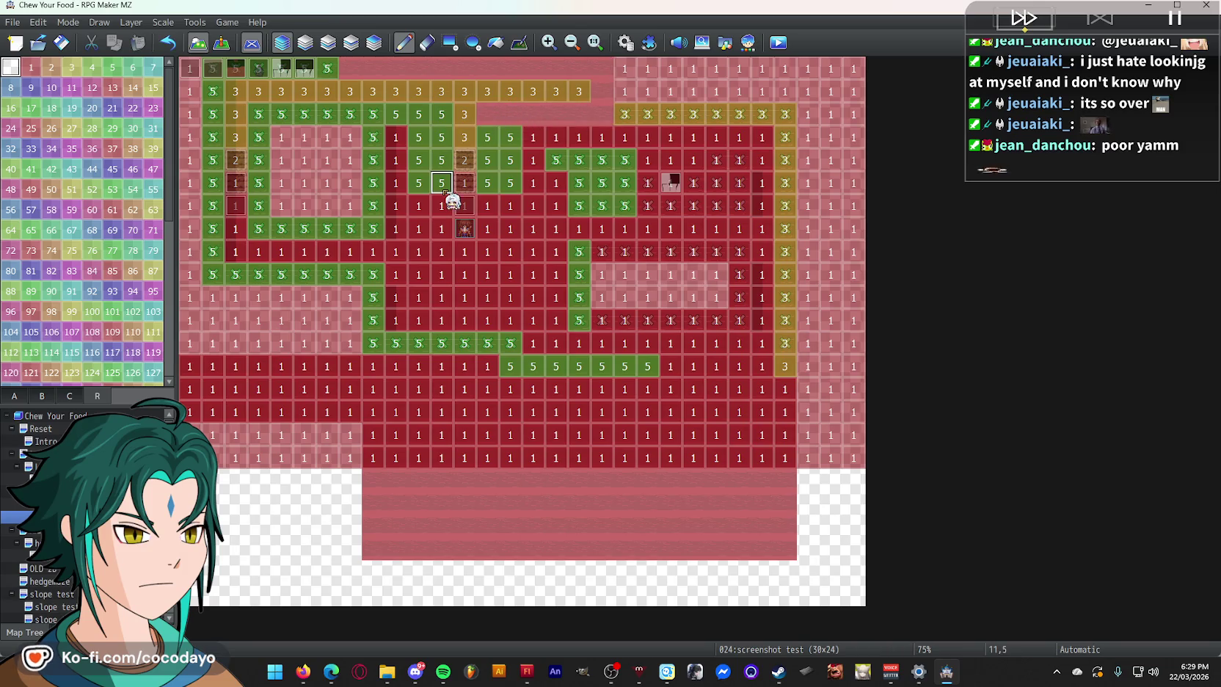
key(ctrl+z)
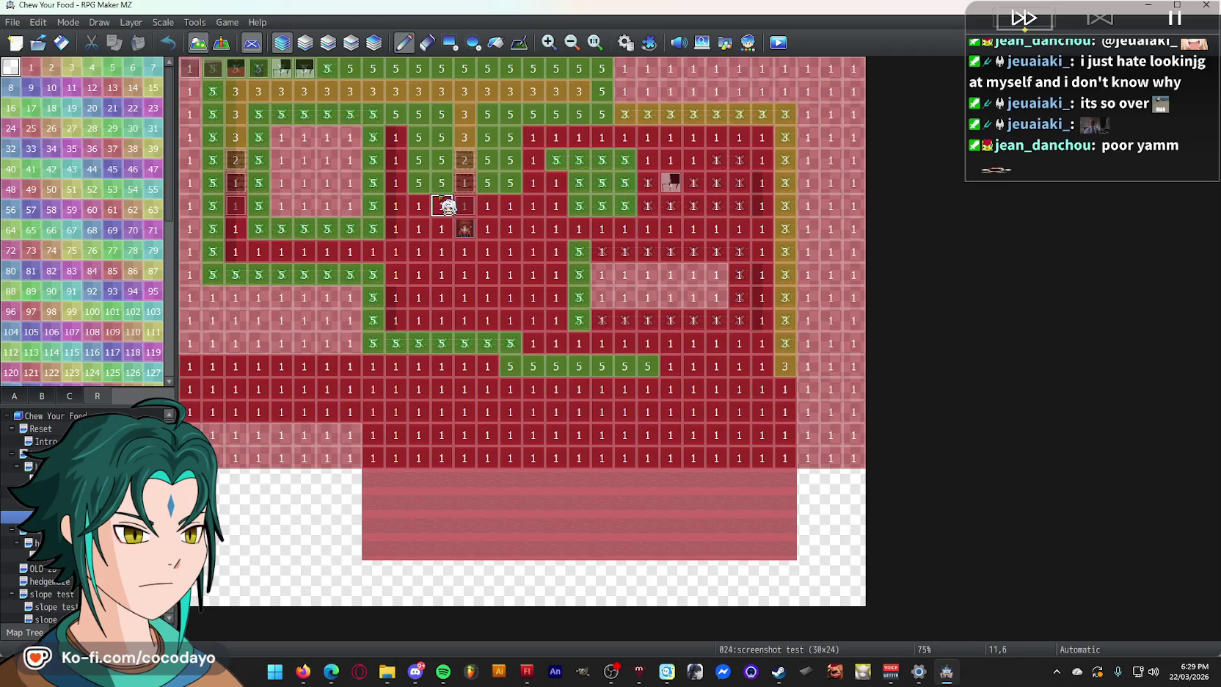
- Return to the map test map, run a quick playtest, and switch to Event mode
click(15, 505)
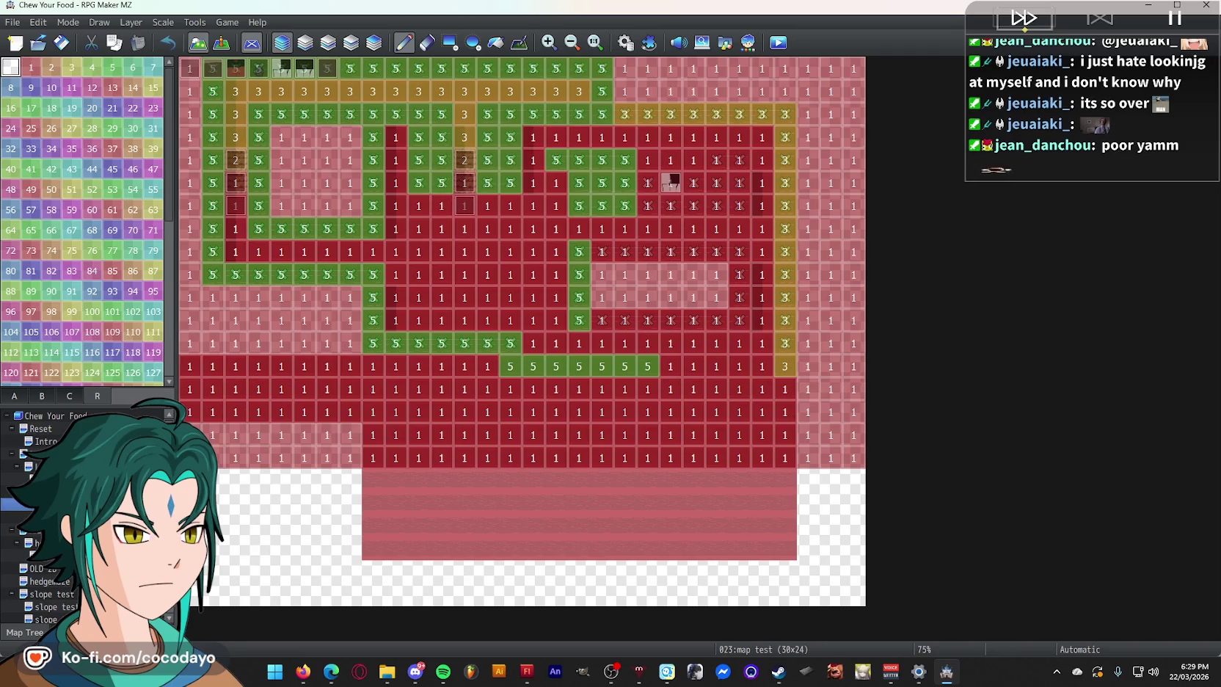
click(15, 492)
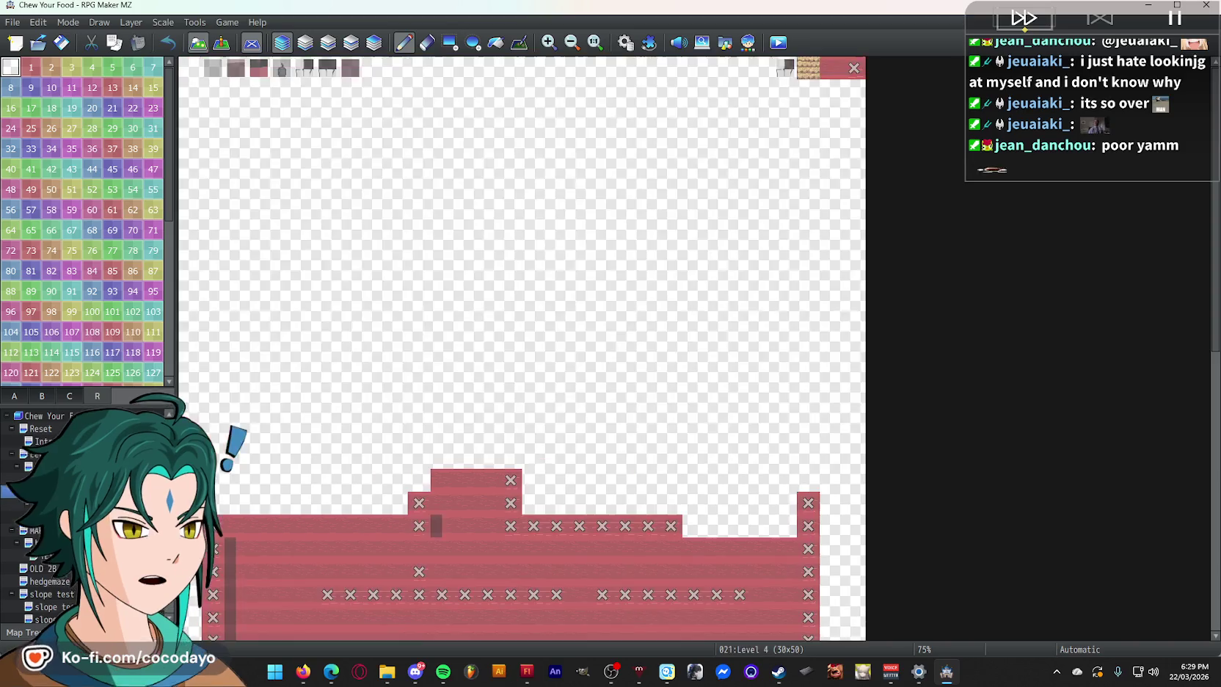
click(15, 505)
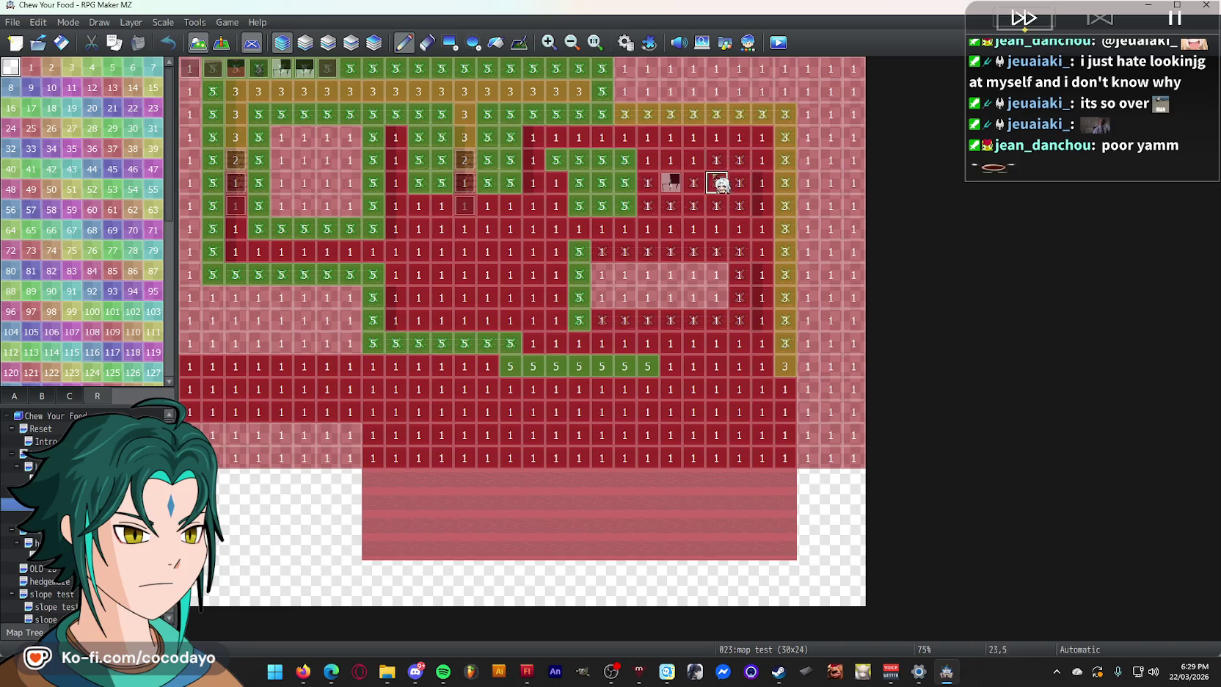
key(ctrl+r)
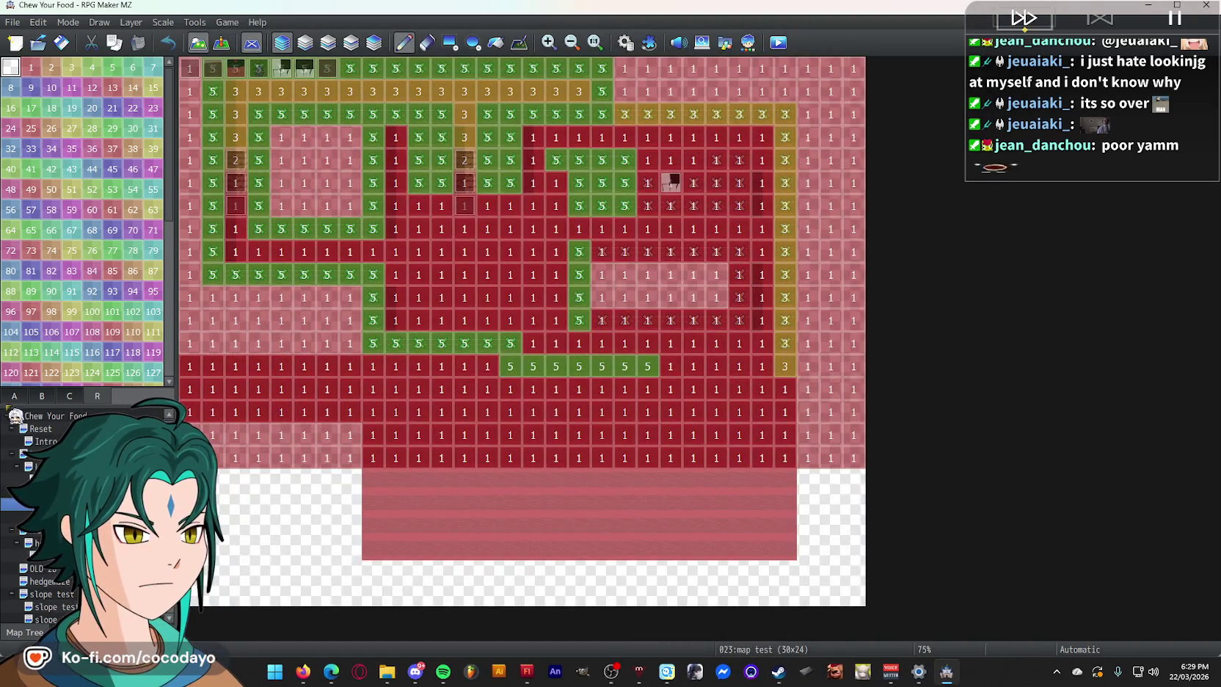
key(F6)
right_click(460, 254)
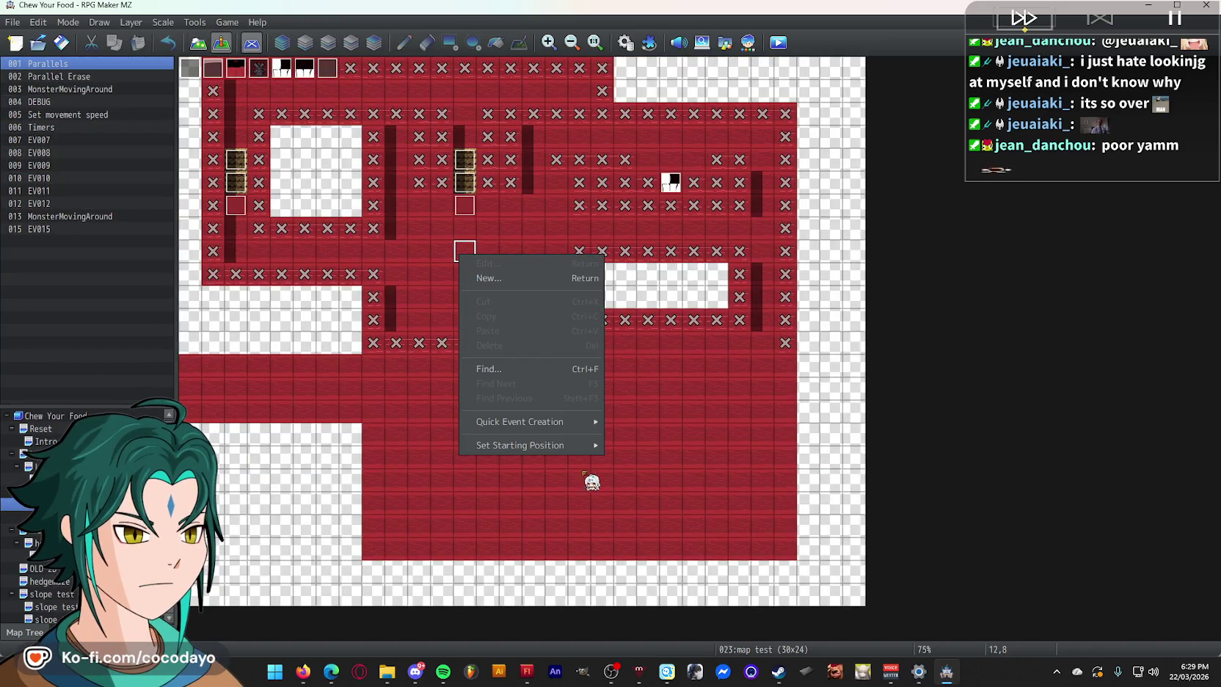
- Set the player's starting position on this corridor tile, save and launch a playtest
click(633, 444)
click(780, 44)
click(609, 359)
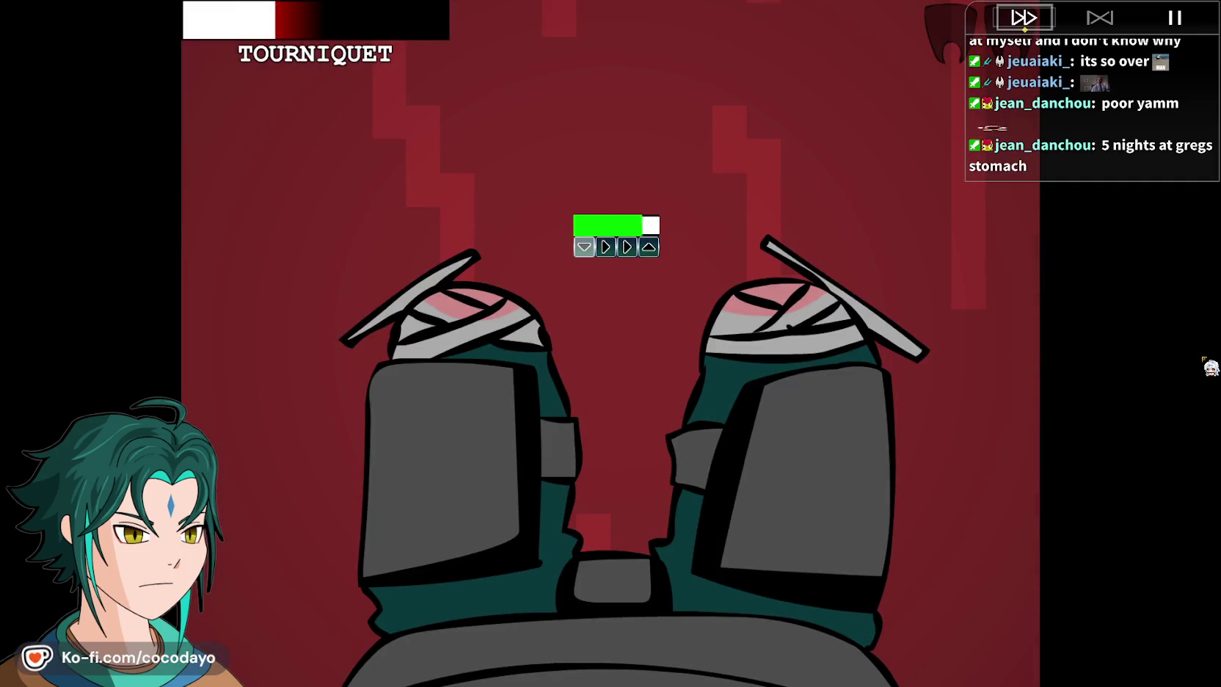
- Complete the tourniquet prompts by pressing Up, Left and Down
key(Up)
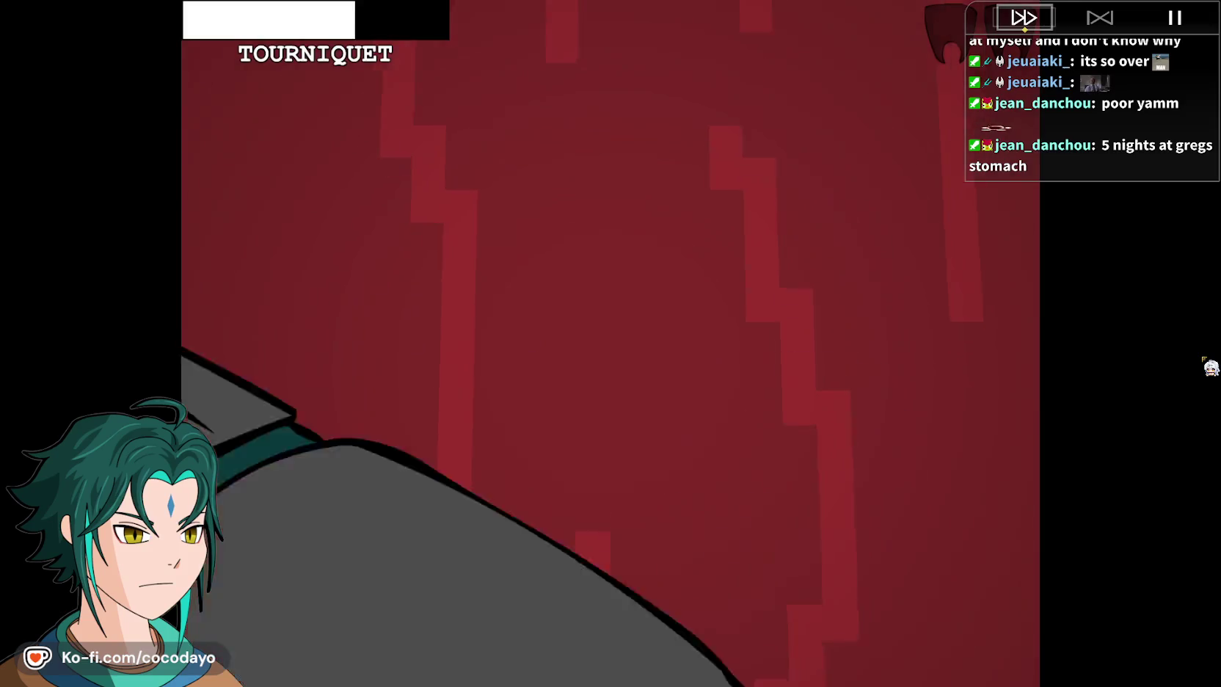
key(Left)
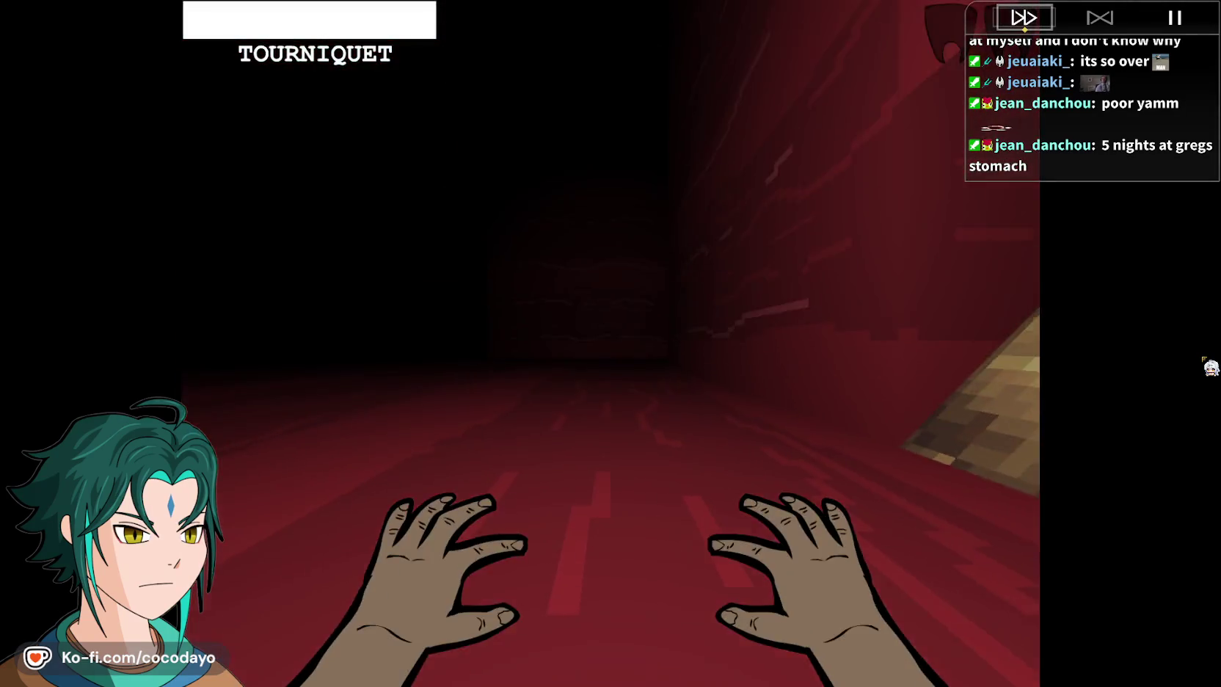
key(Down)
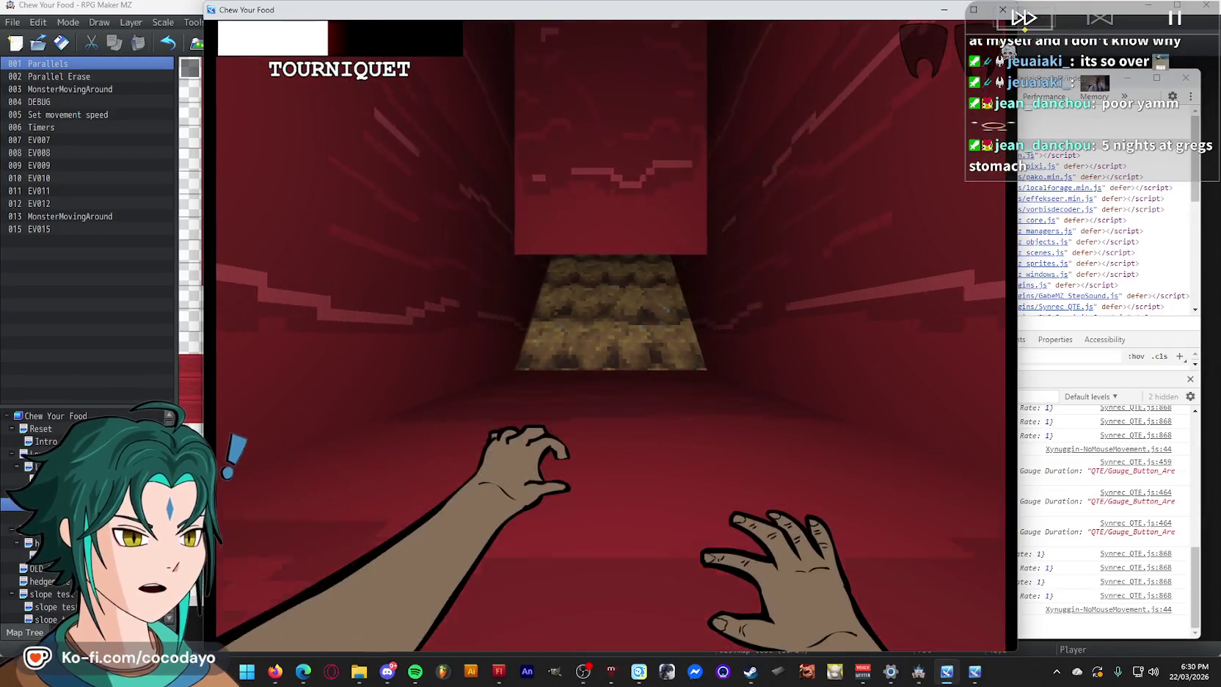
- Close the playtest and toggle the region ID view back to the tileset palette
key(alt+F4)
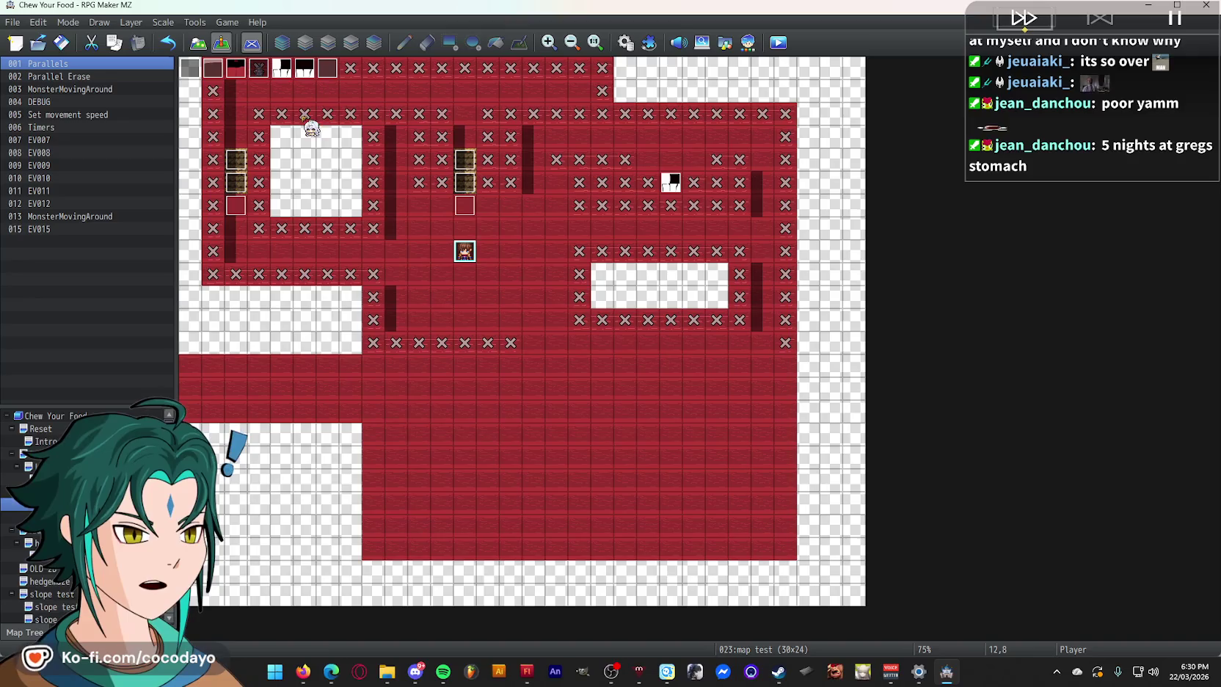
click(207, 48)
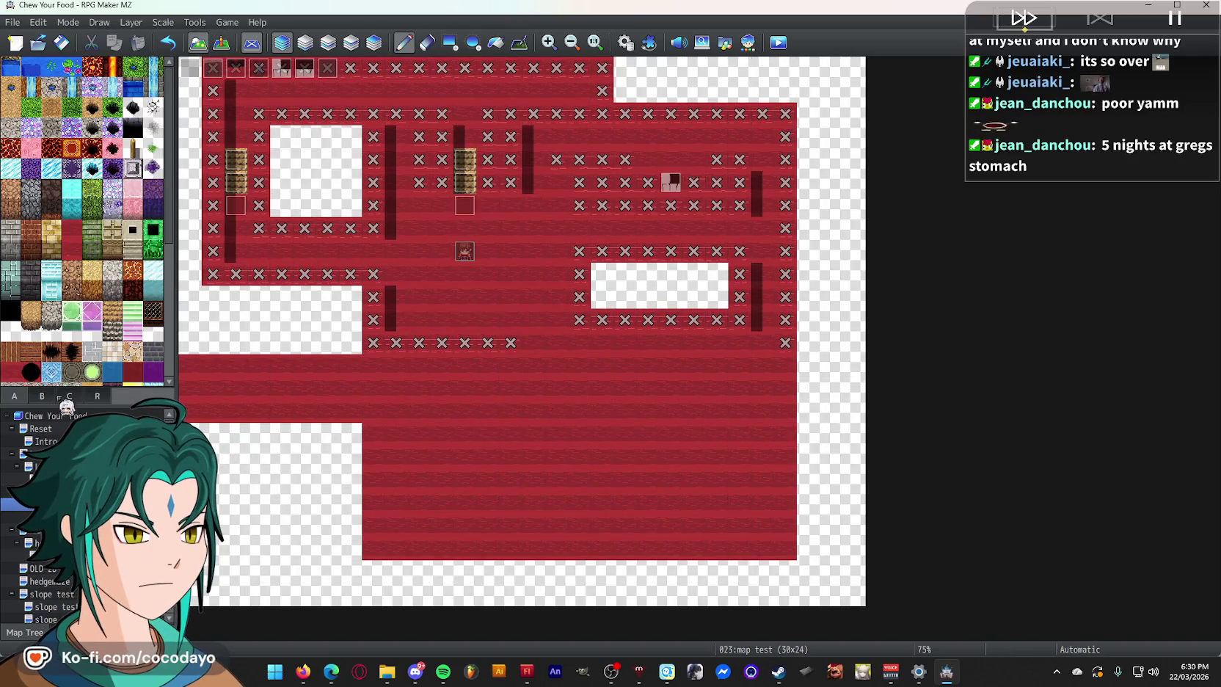
click(97, 396)
click(42, 396)
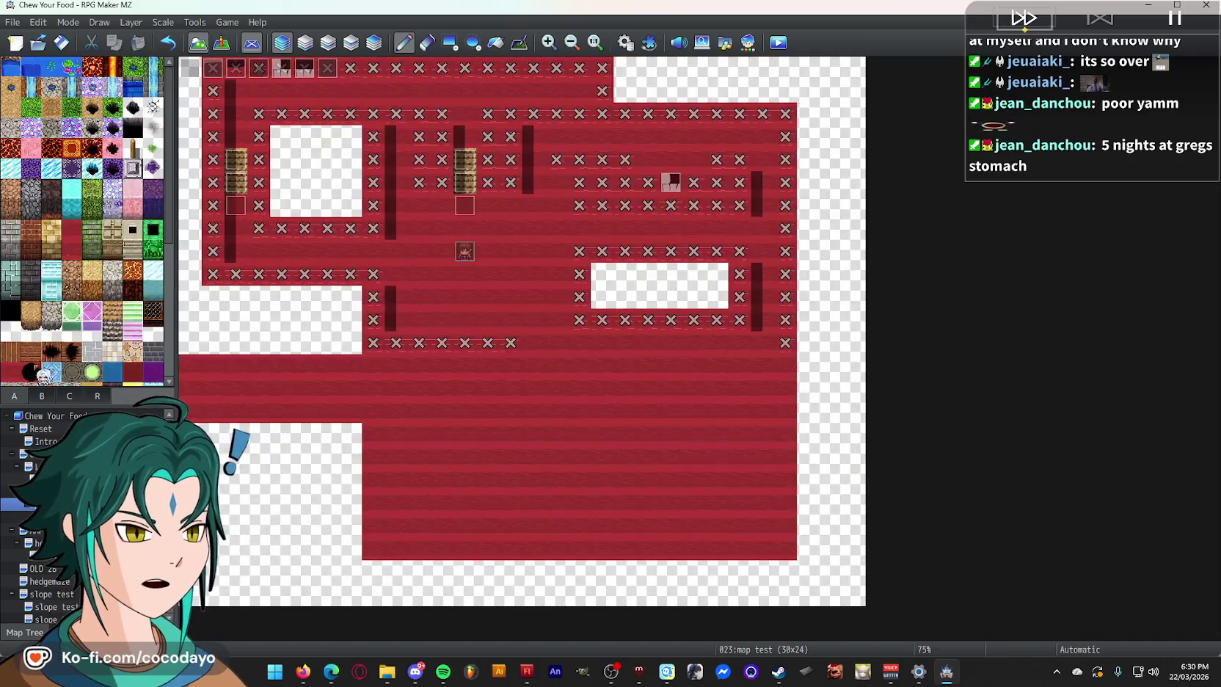
- Inspect event EV015's settings, close them, and select event EV012
click(221, 43)
double_click(464, 206)
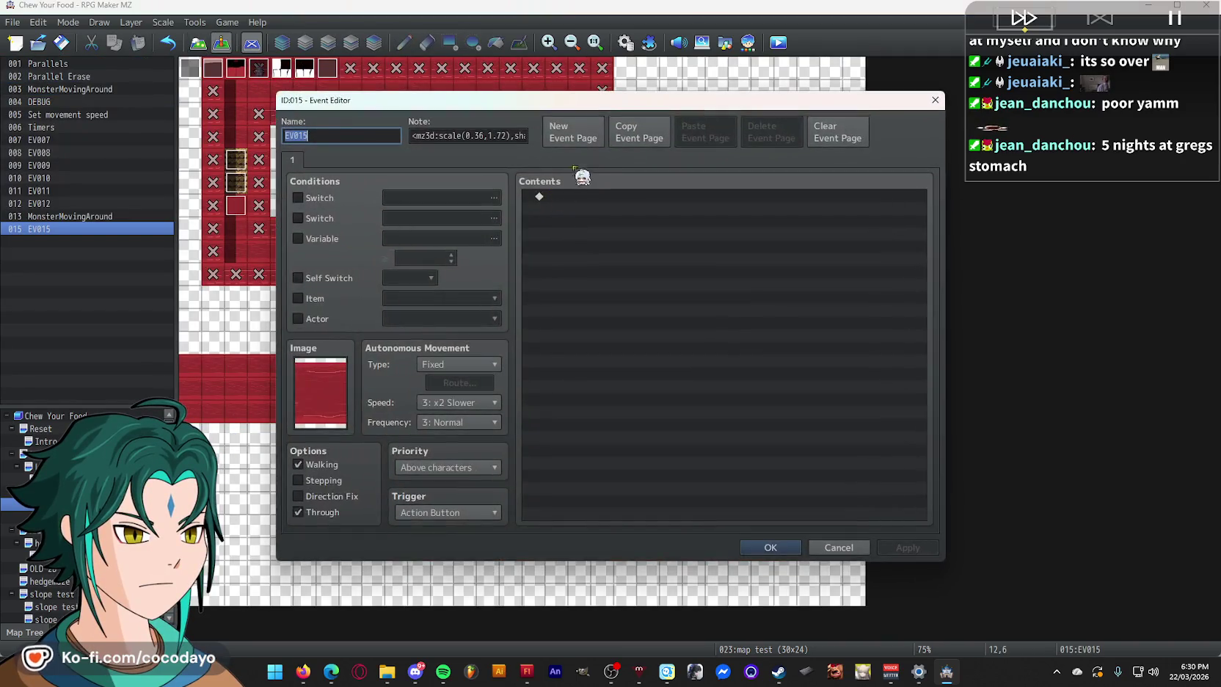
key(Escape)
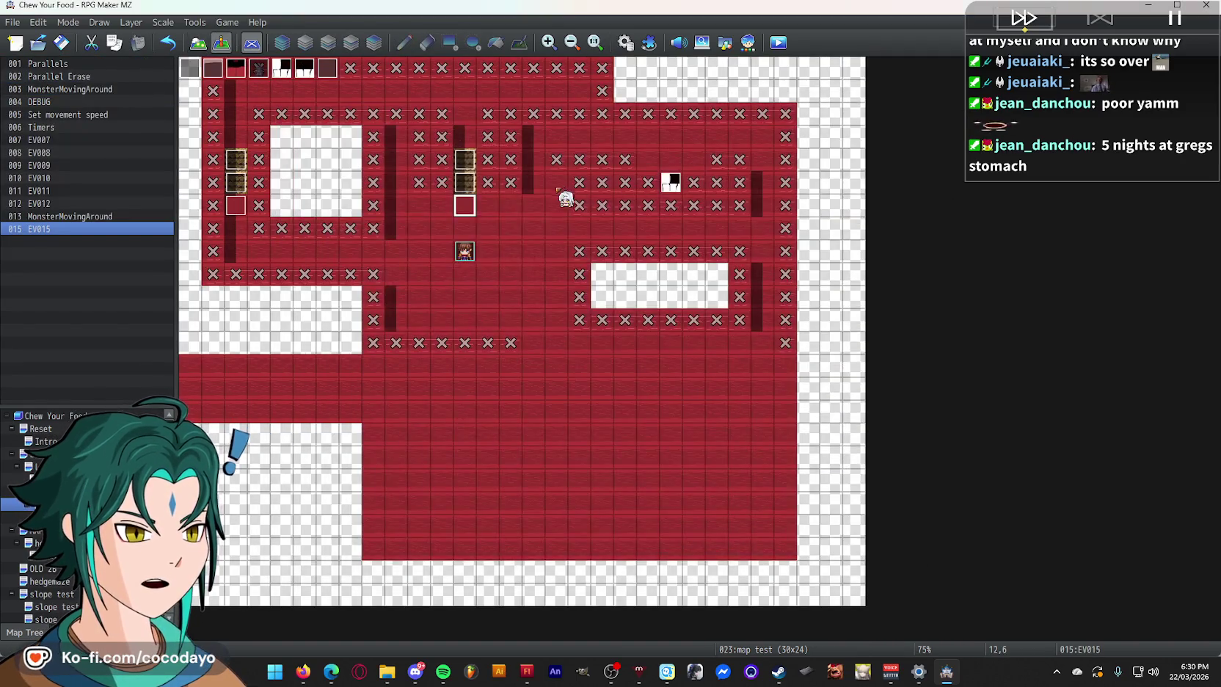
click(246, 210)
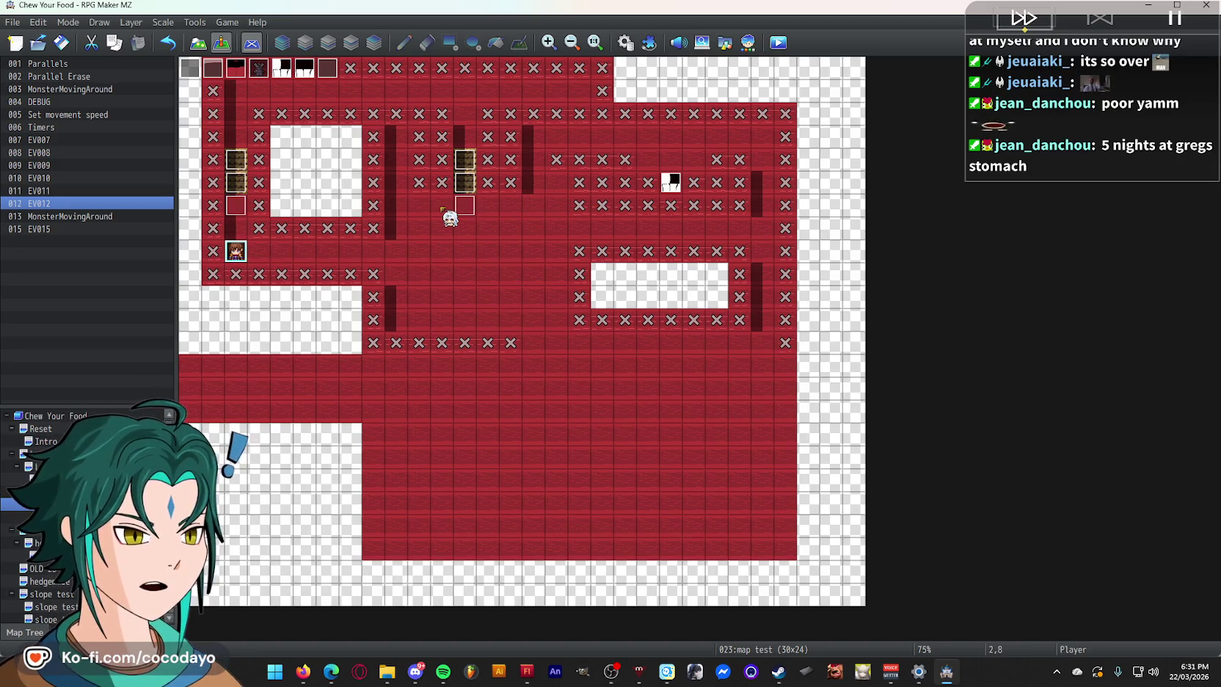
- Show the region IDs, then save and launch another playtest
click(211, 51)
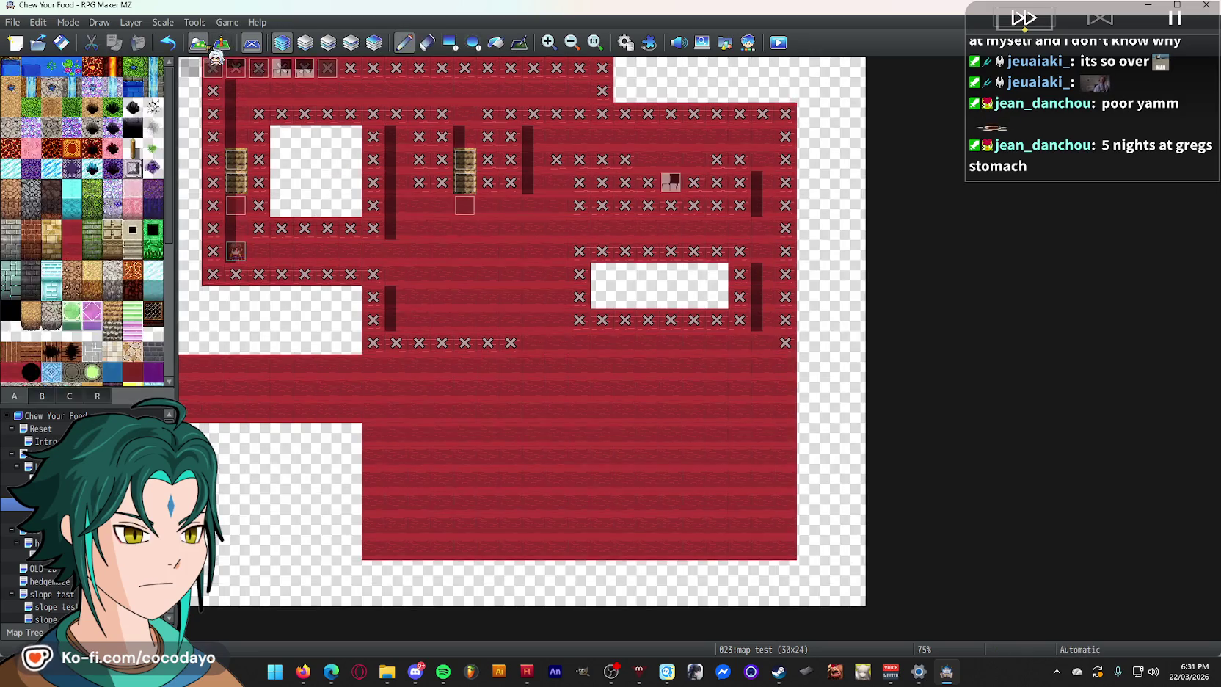
click(98, 397)
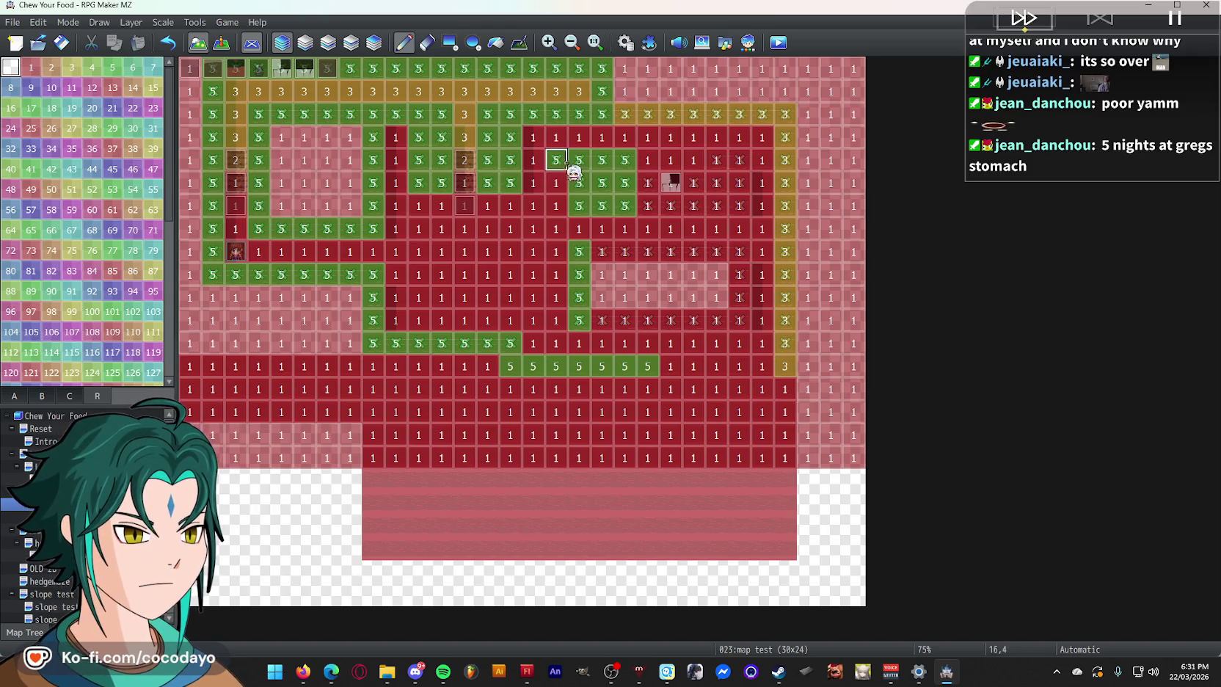
click(783, 49)
click(581, 349)
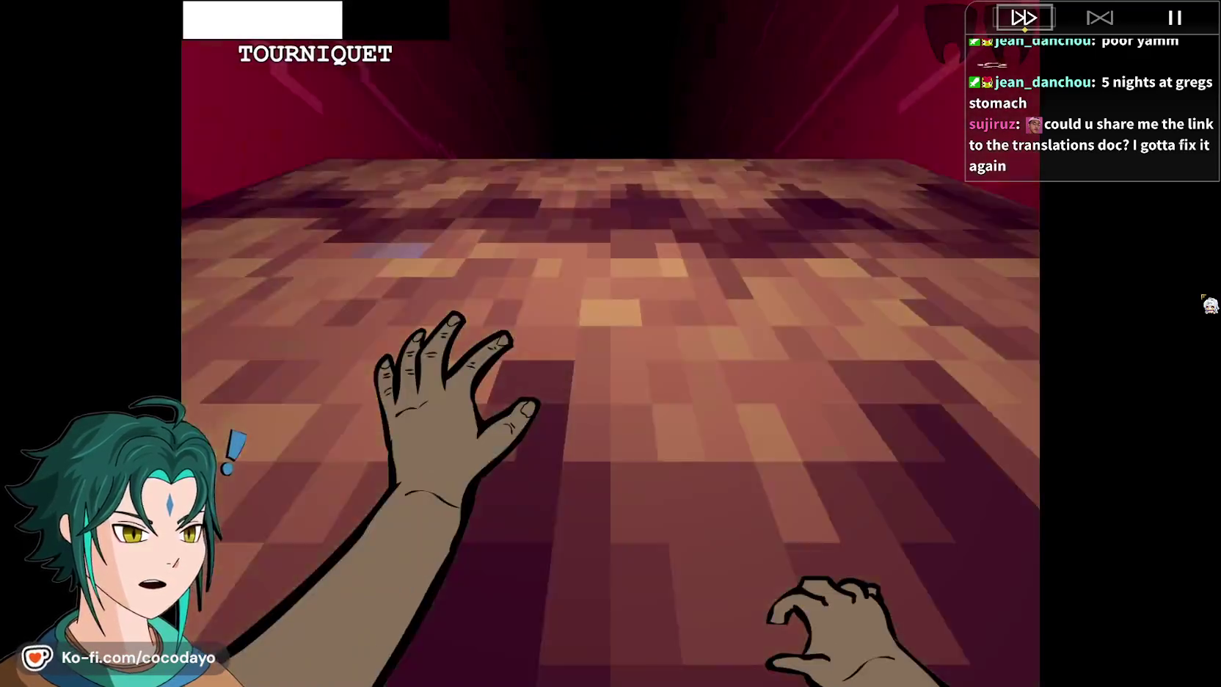
- Quit the playtest and open the CHEW YOUR FOOD localisation sheet in the browser
key(alt+F4)
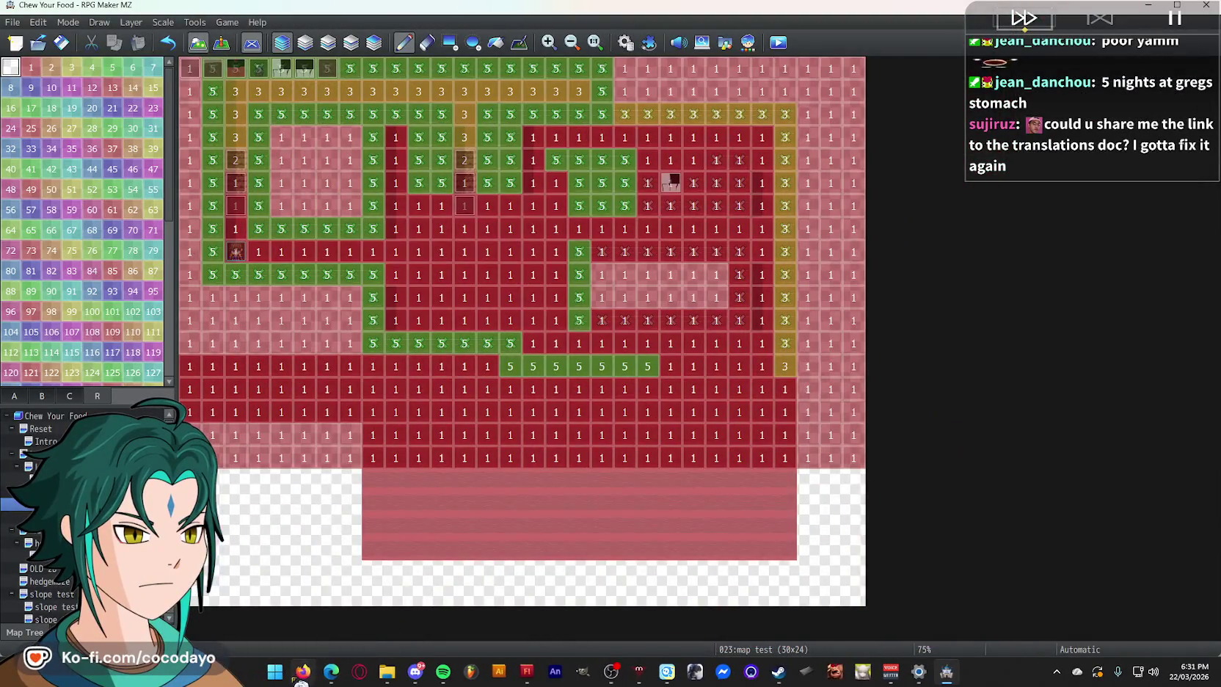
click(301, 672)
click(864, 14)
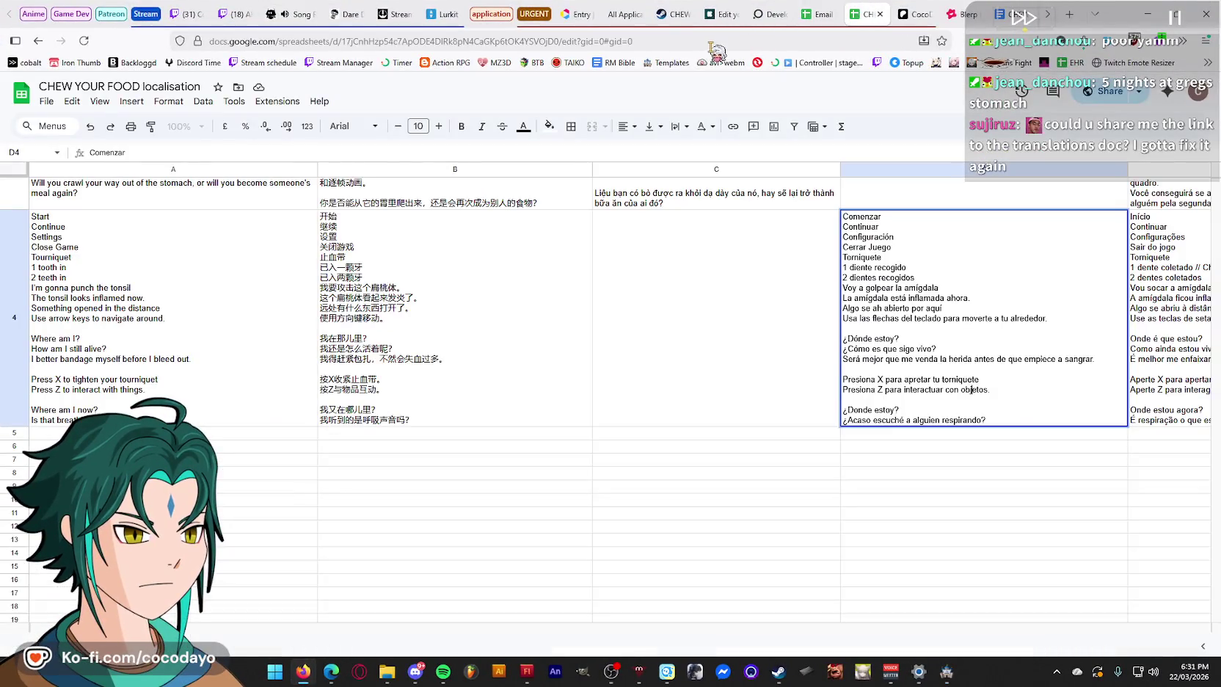
- Copy the anyone-with-the-link viewer share link for the CHEW YOUR FOOD localisation sheet
click(700, 44)
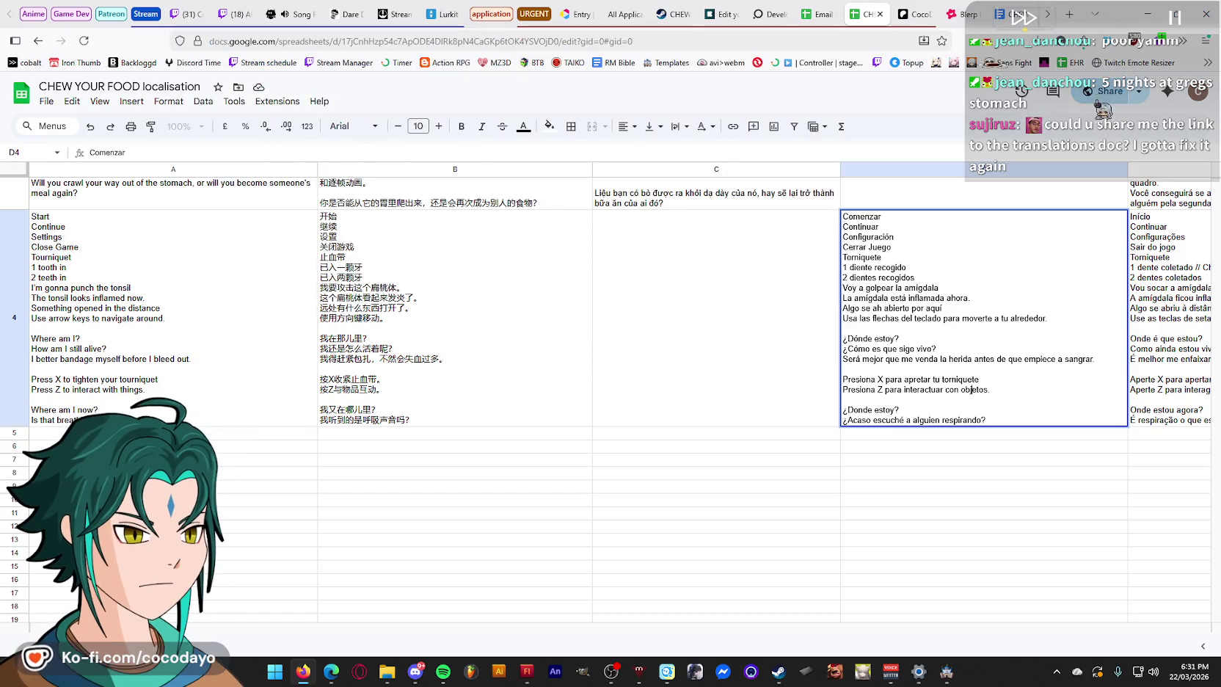
click(1135, 101)
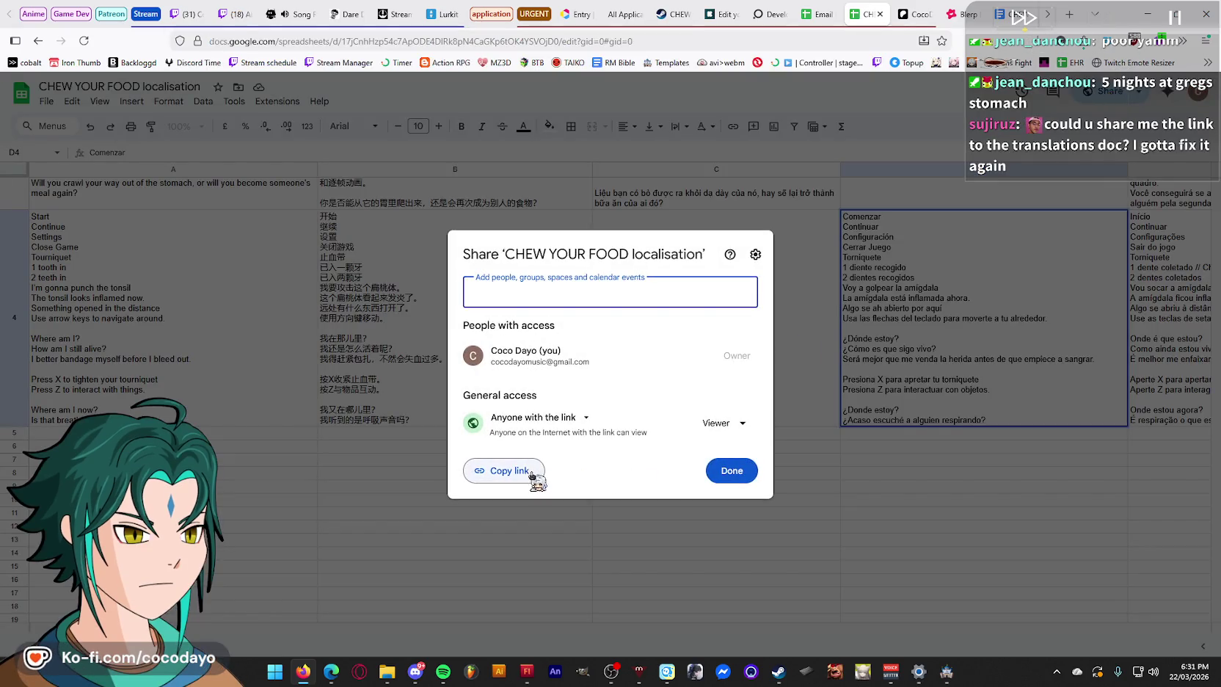
click(530, 472)
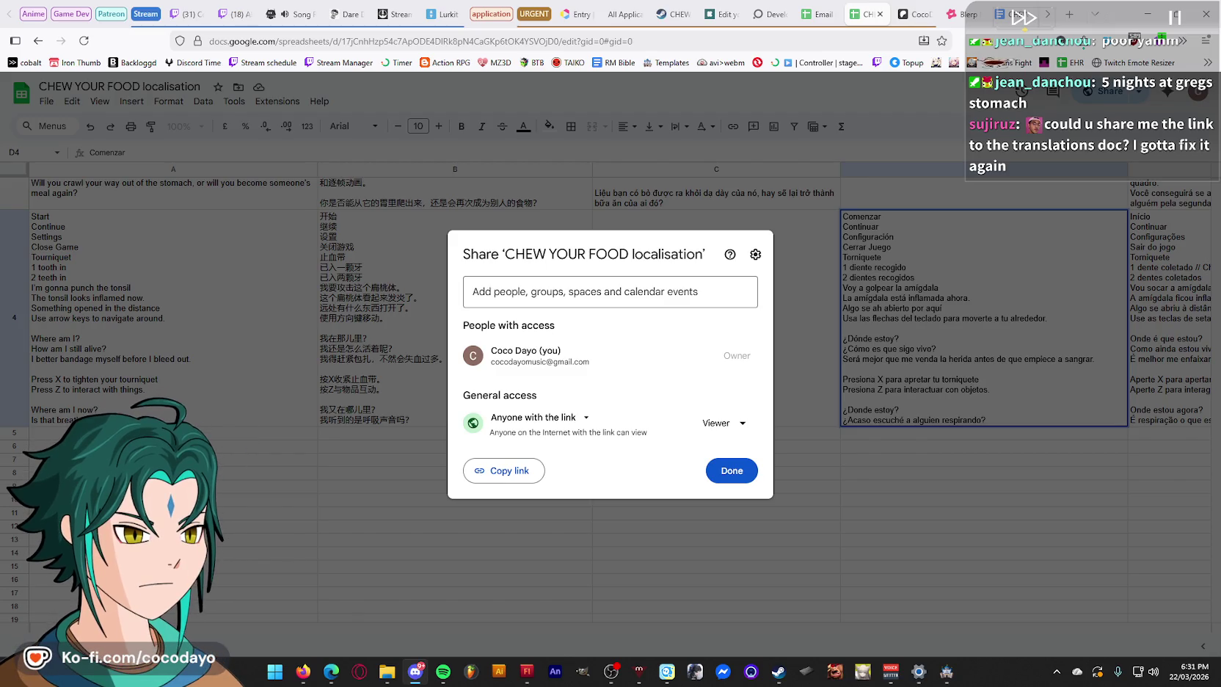
click(739, 476)
scroll(794, 470, up, 5)
- Review the Spanish description cells D2 and D3 in the Espanol column
click(965, 206)
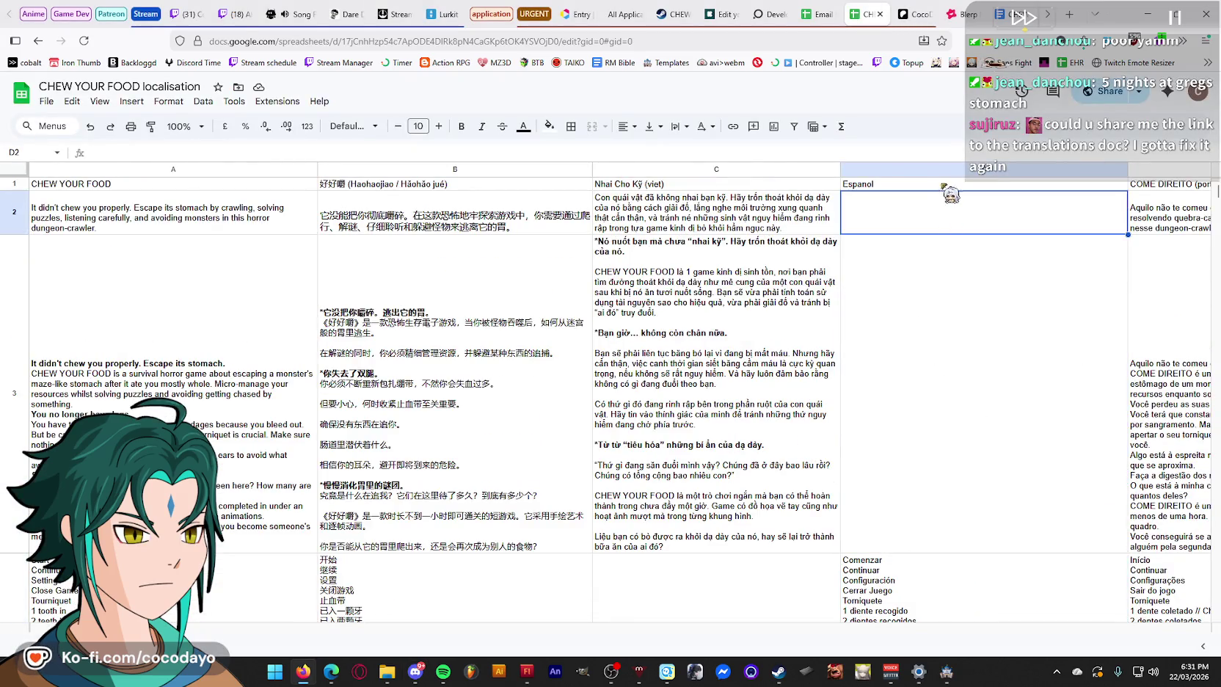
click(948, 305)
scroll(983, 351, down, 1)
scroll(987, 308, up, 1)
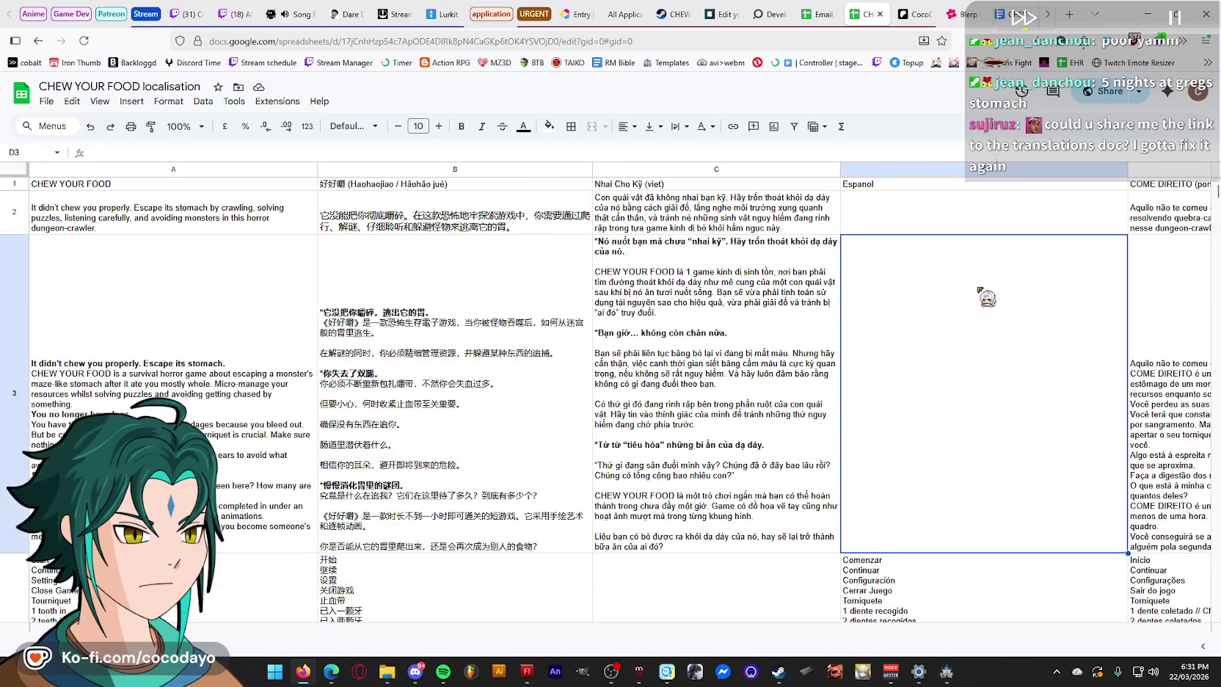
key(ctrl+z)
scroll(947, 293, up, 1)
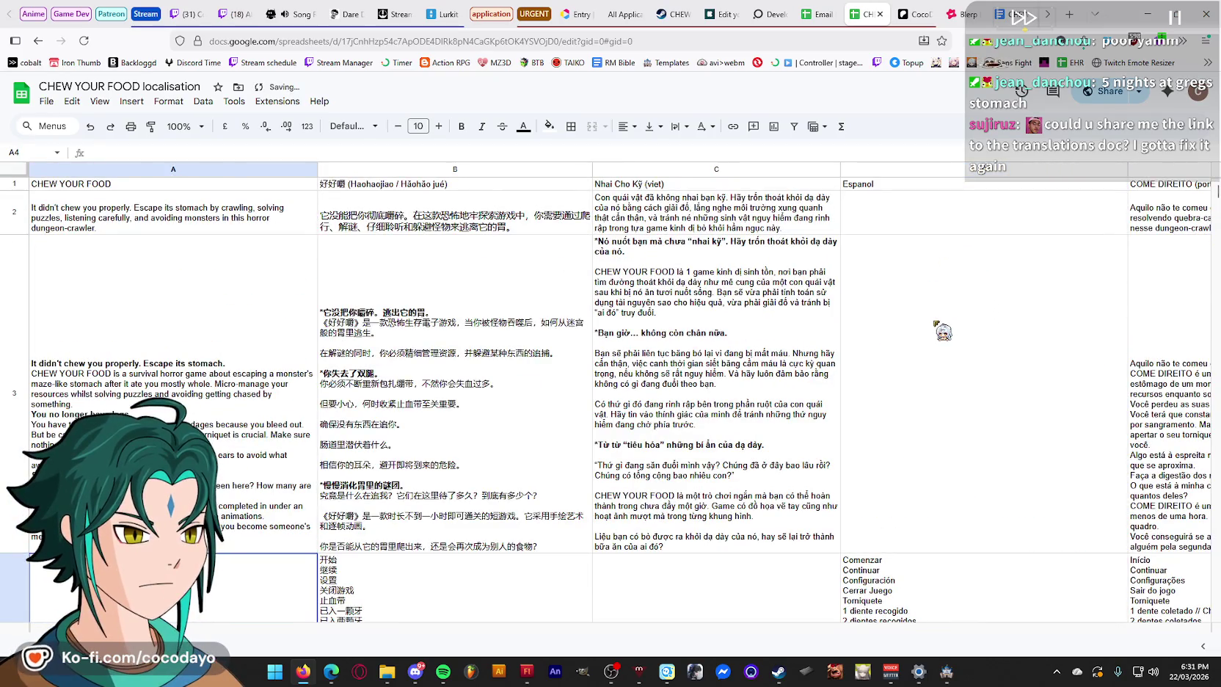
click(940, 316)
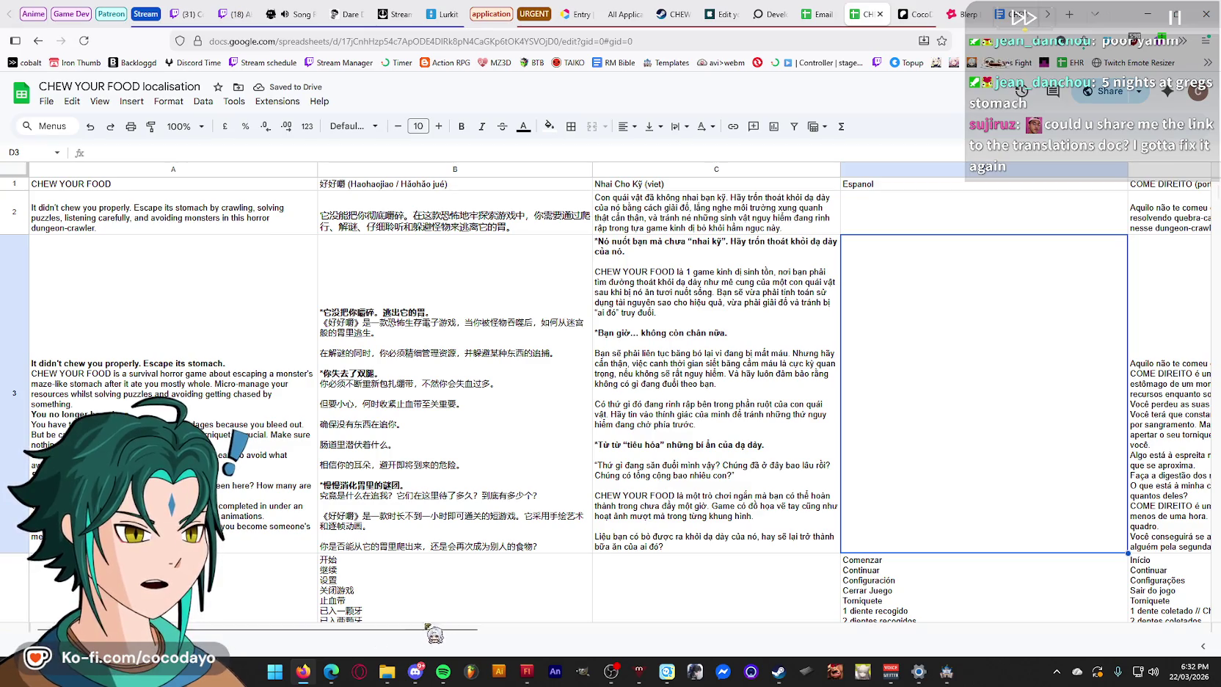
- Check the Portuguese description in cell E3, then bring up Discord's direct messages
mouse_move(227, 630)
mouse_down()
mouse_move(610, 625)
mouse_move(501, 607)
mouse_up()
click(693, 485)
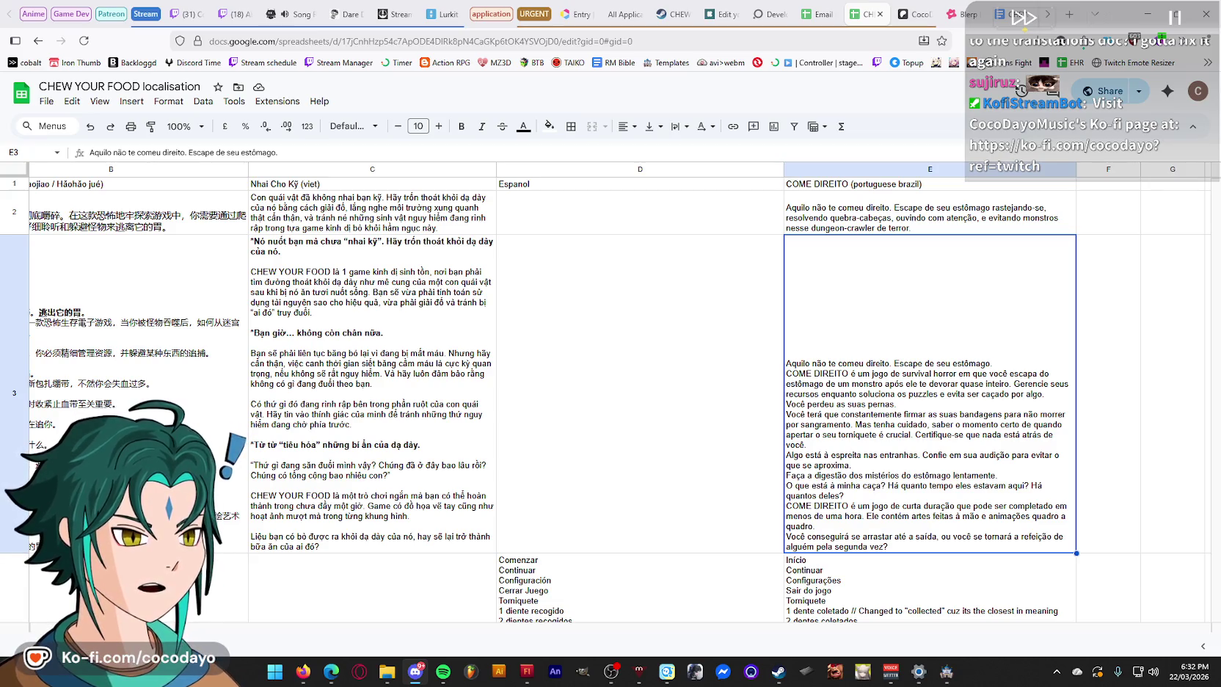
click(415, 670)
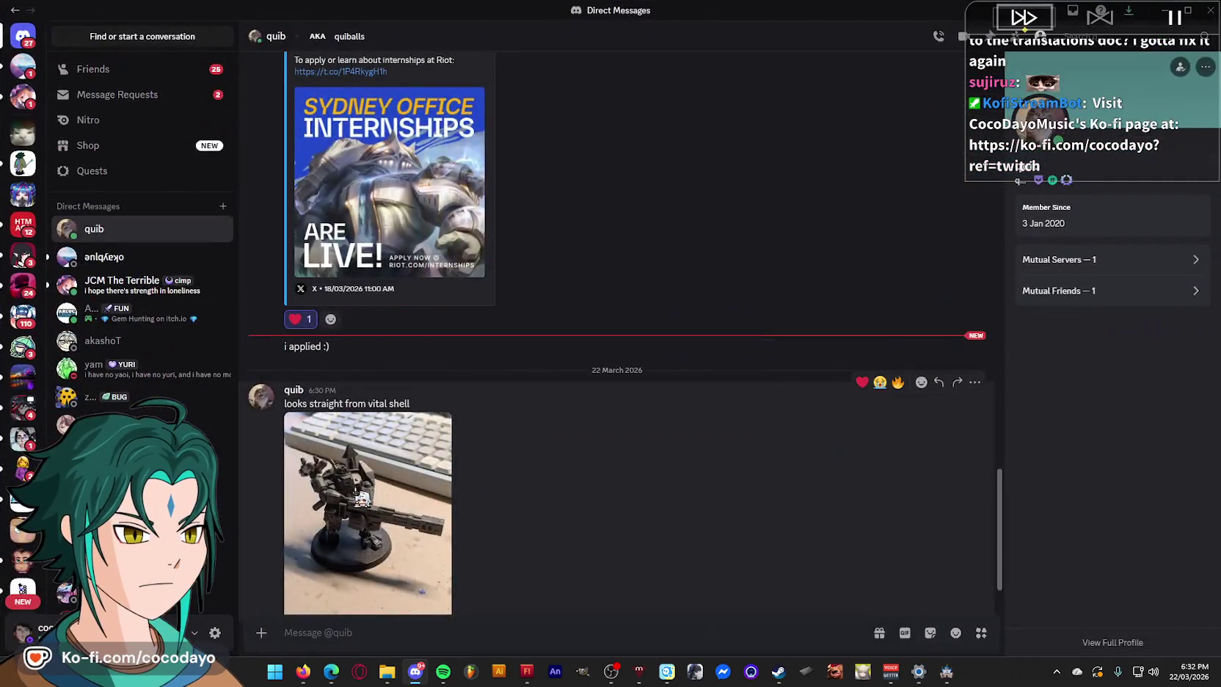
- View and close the shared miniature photo, then go to the DISCOCORD server's general channel
click(362, 499)
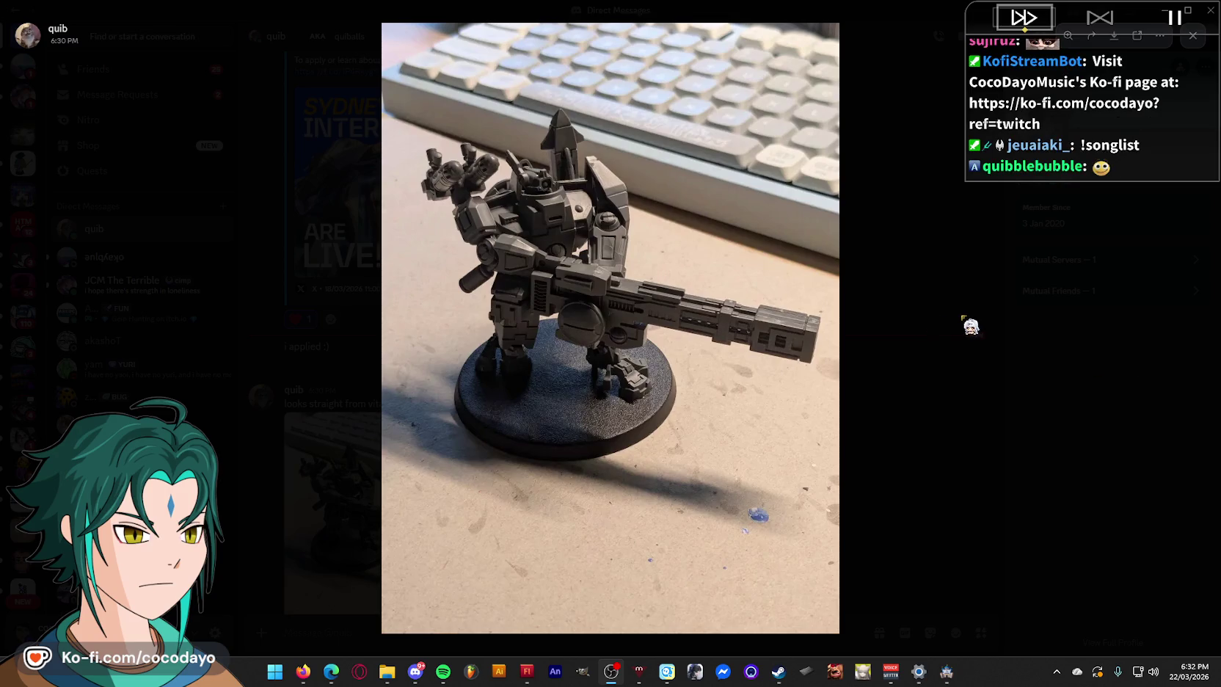
click(984, 319)
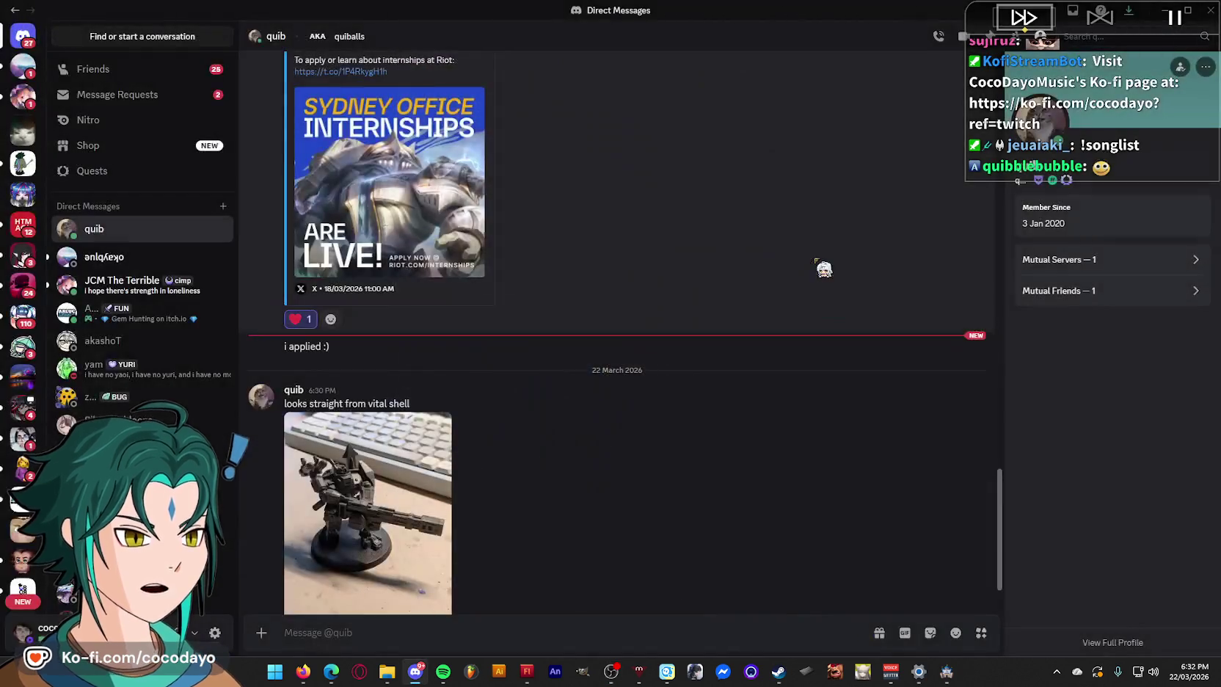
click(26, 169)
scroll(154, 272, down, 10)
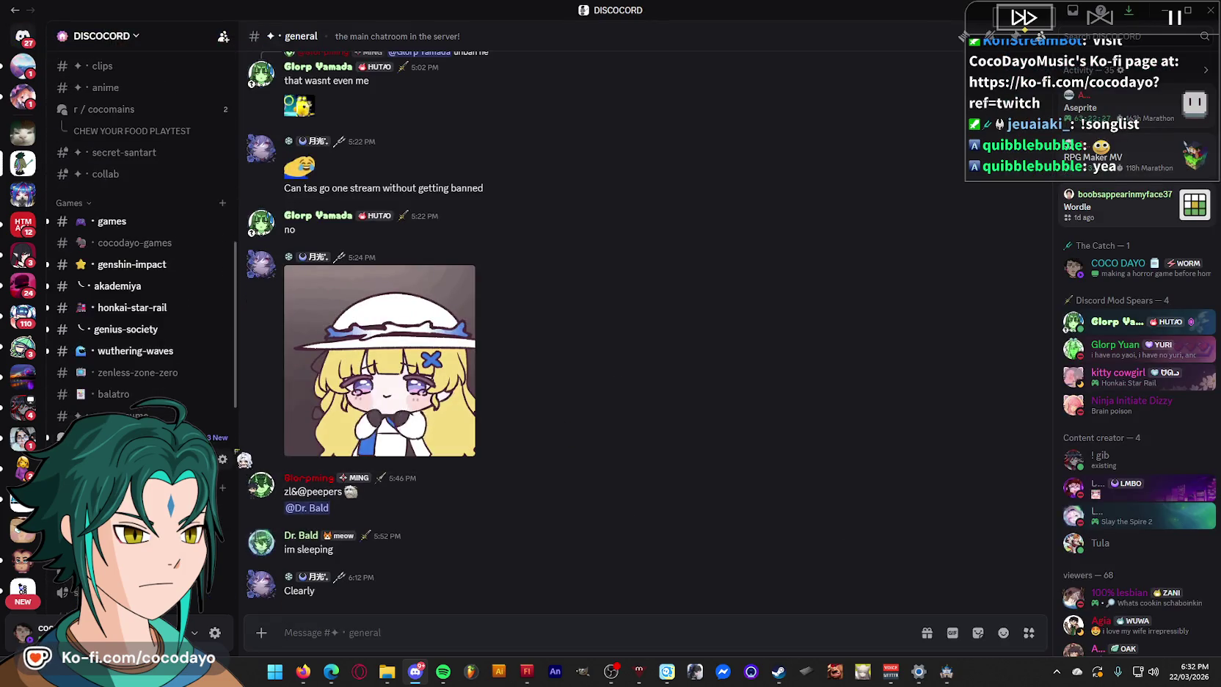
- Open the Apoc 4.0 post in r/cocomains and jump to its newest replies
scroll(151, 280, up, 3)
click(143, 294)
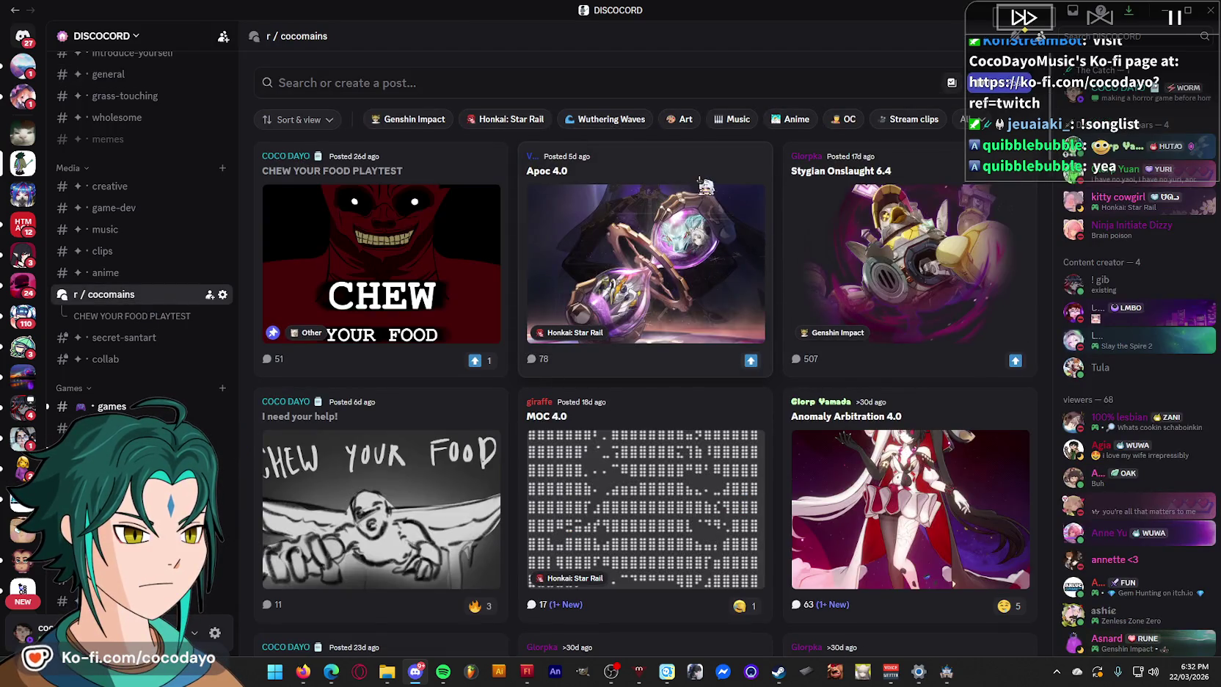
click(703, 184)
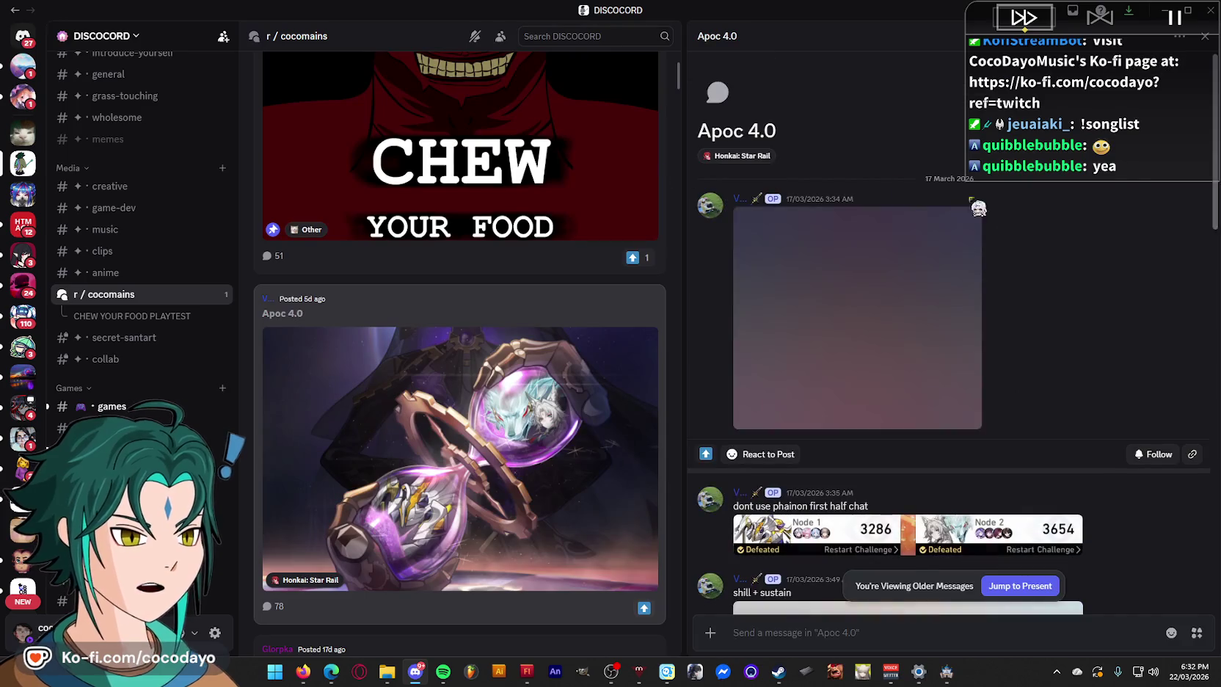
scroll(1027, 357, down, 6)
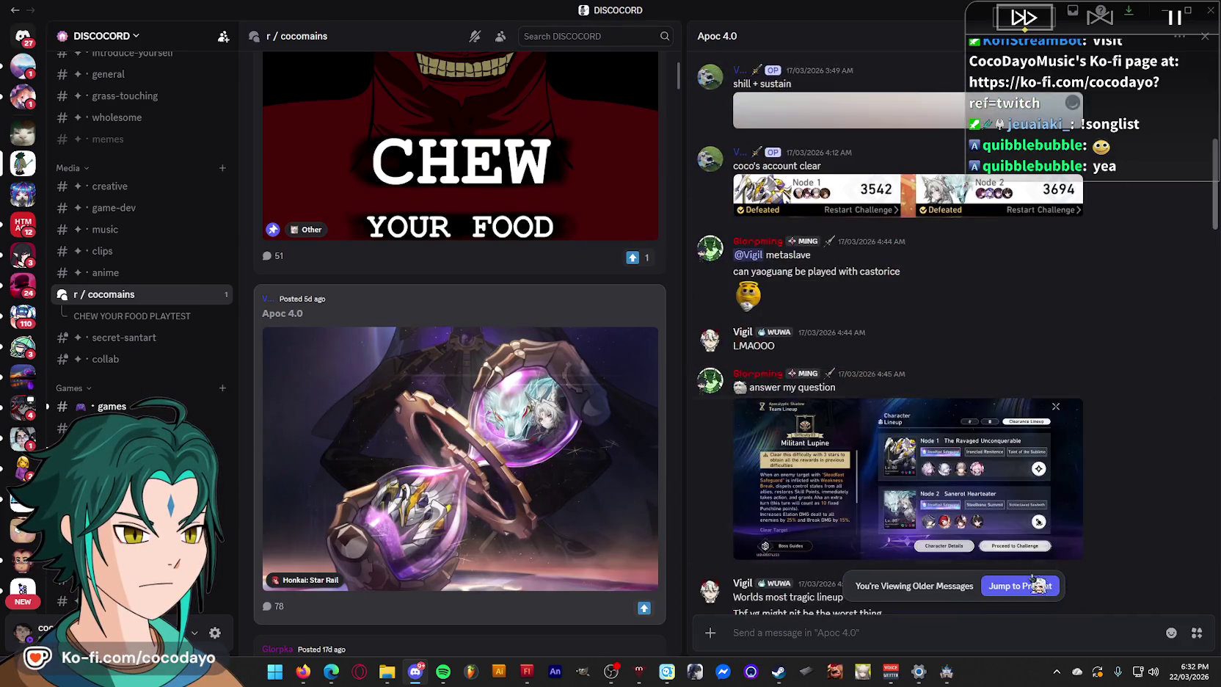
click(1037, 585)
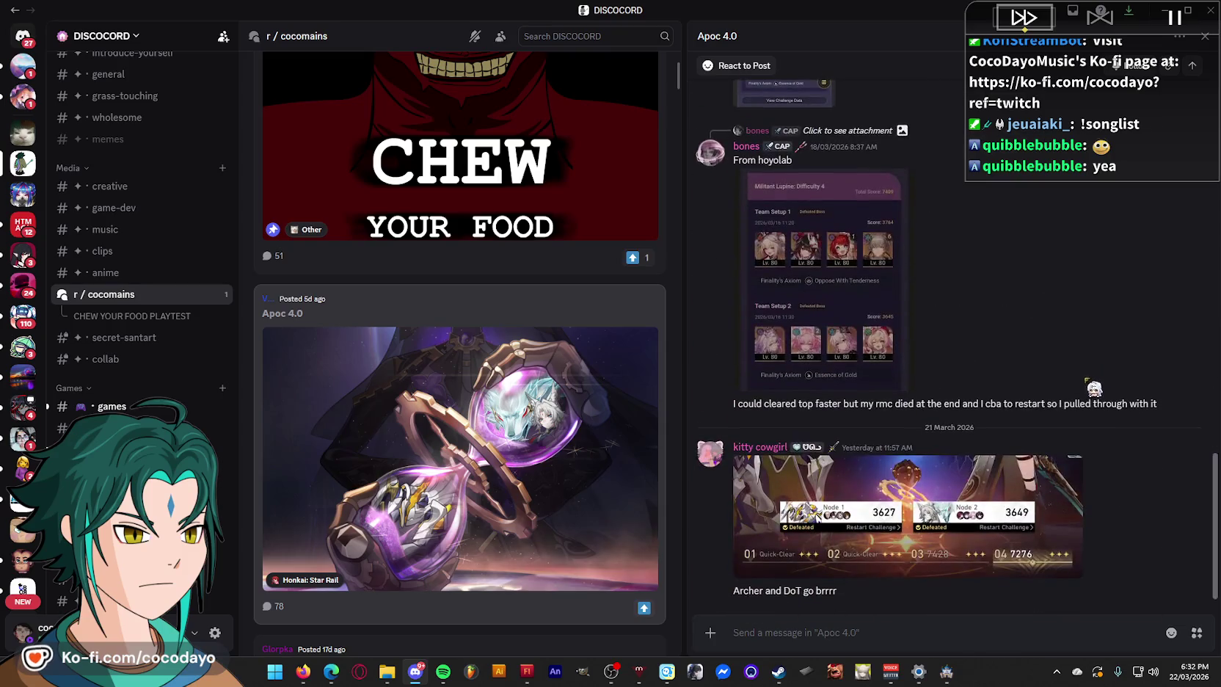
- View the attached score screenshot, then move to the #games channel
click(949, 533)
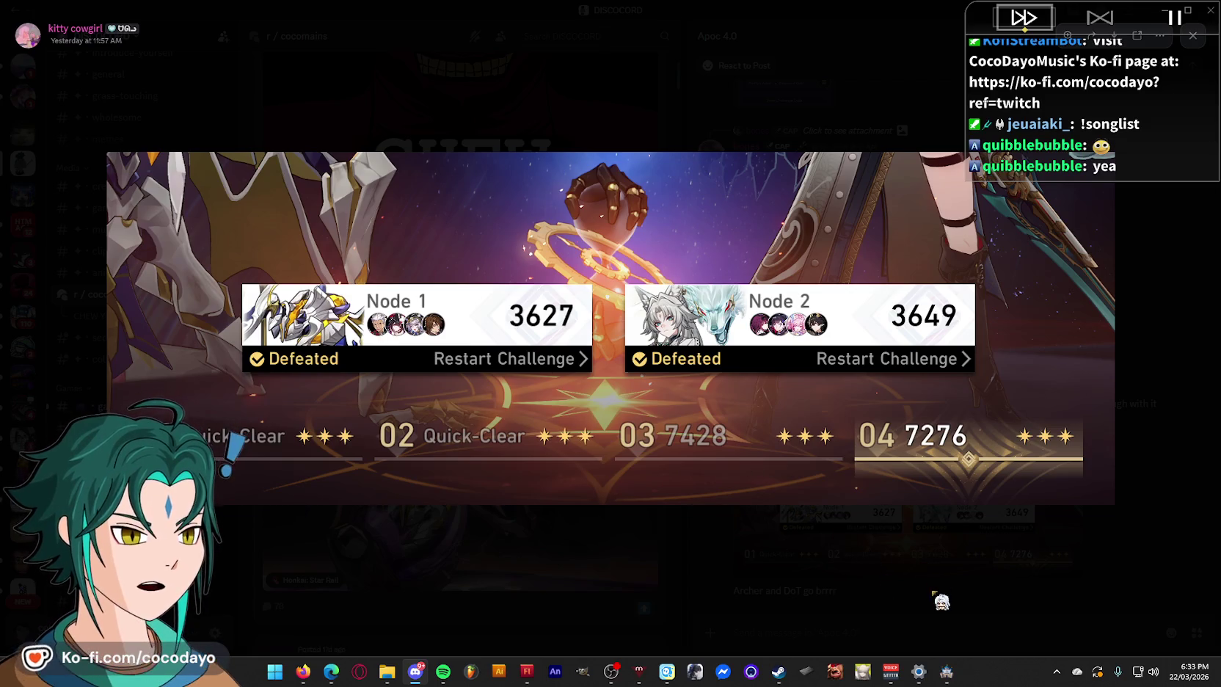
click(941, 597)
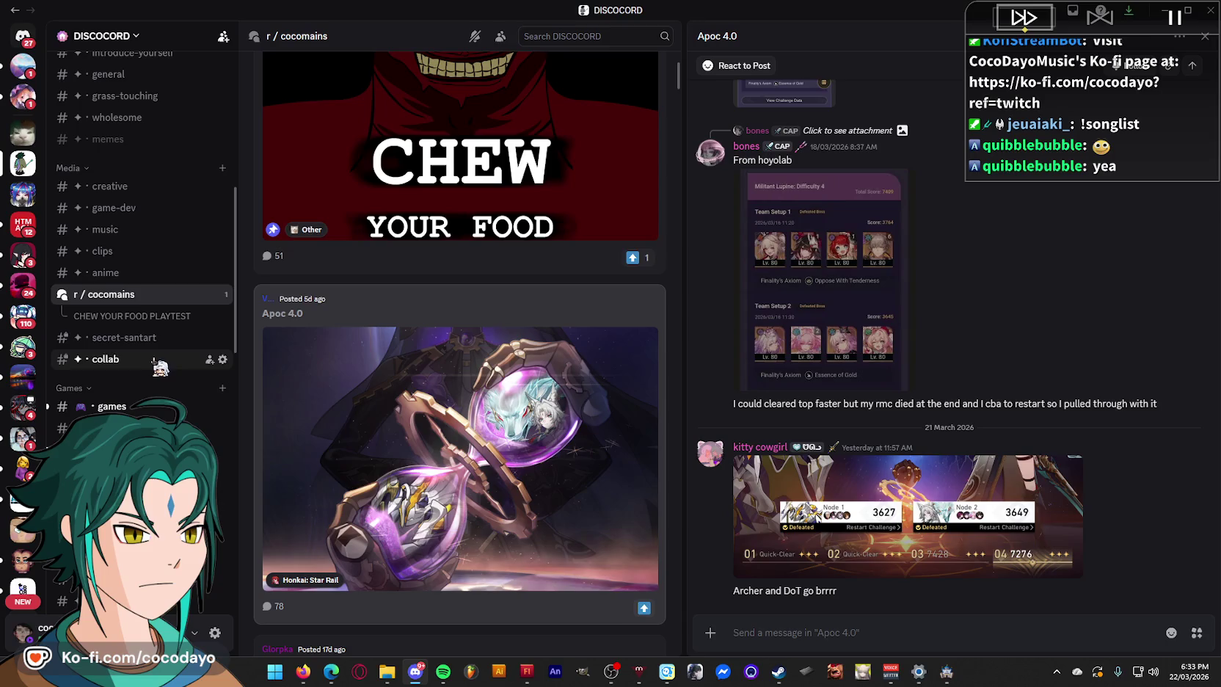
click(157, 412)
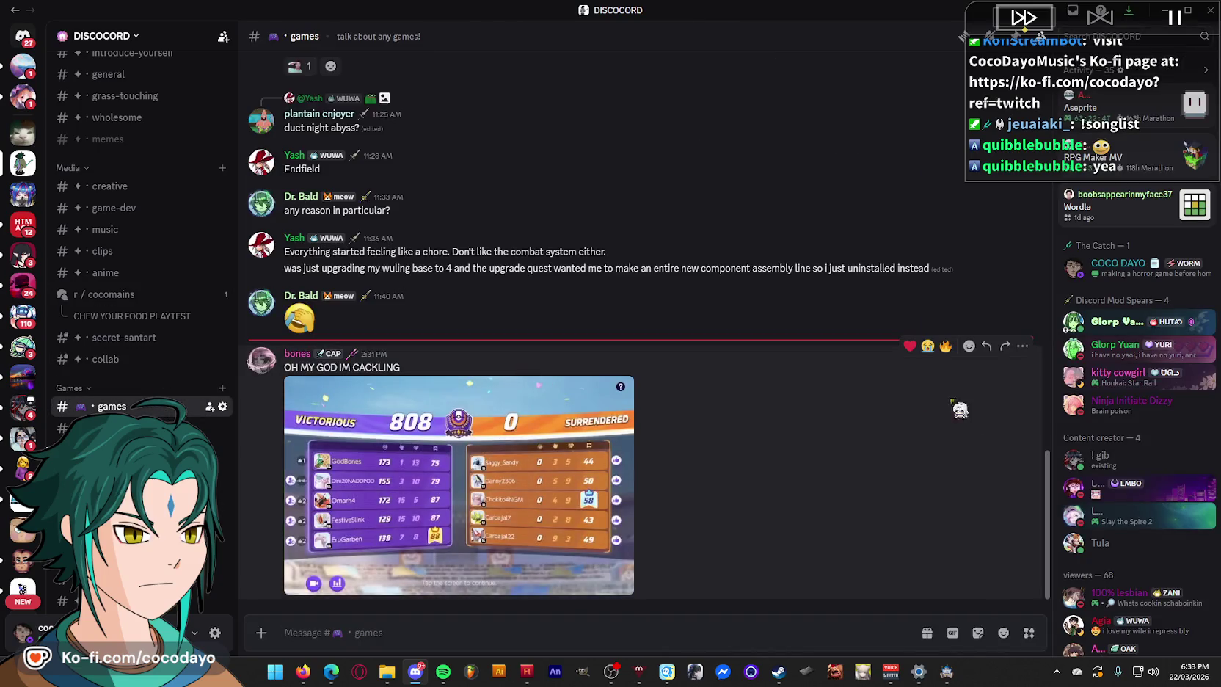
- View the 808-to-0 scoreboard, then minimise Discord and load Twitch in a new tab
click(543, 486)
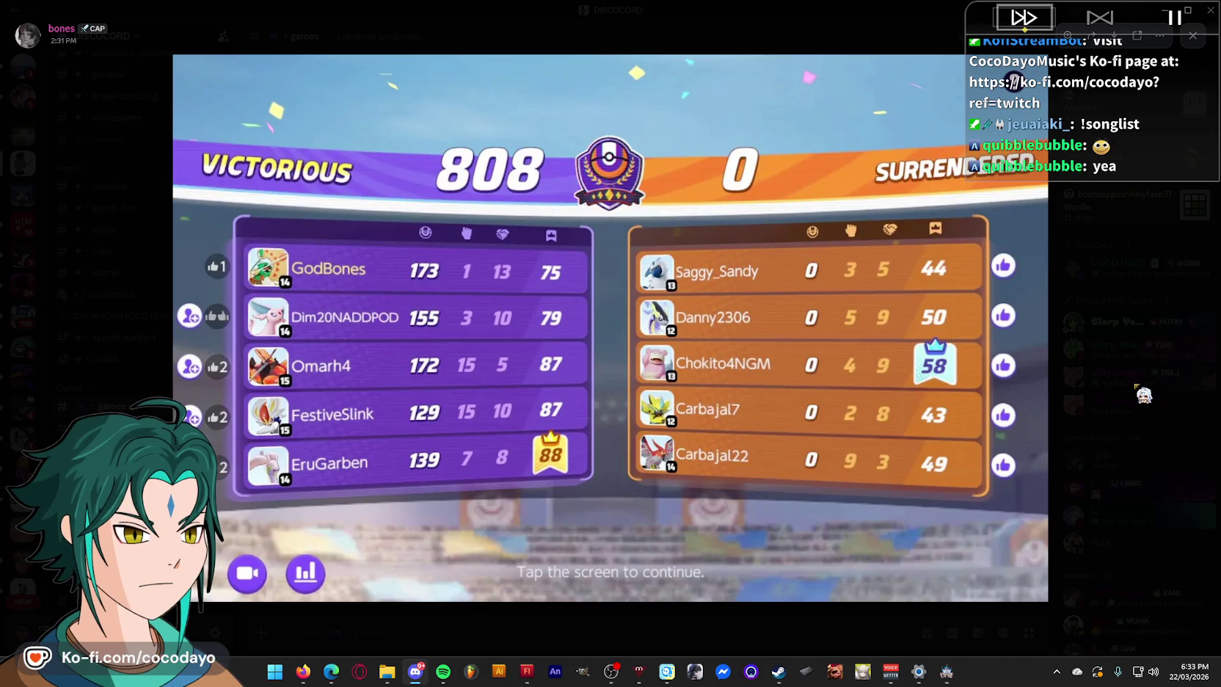
click(1144, 395)
mouse_move(1133, 115)
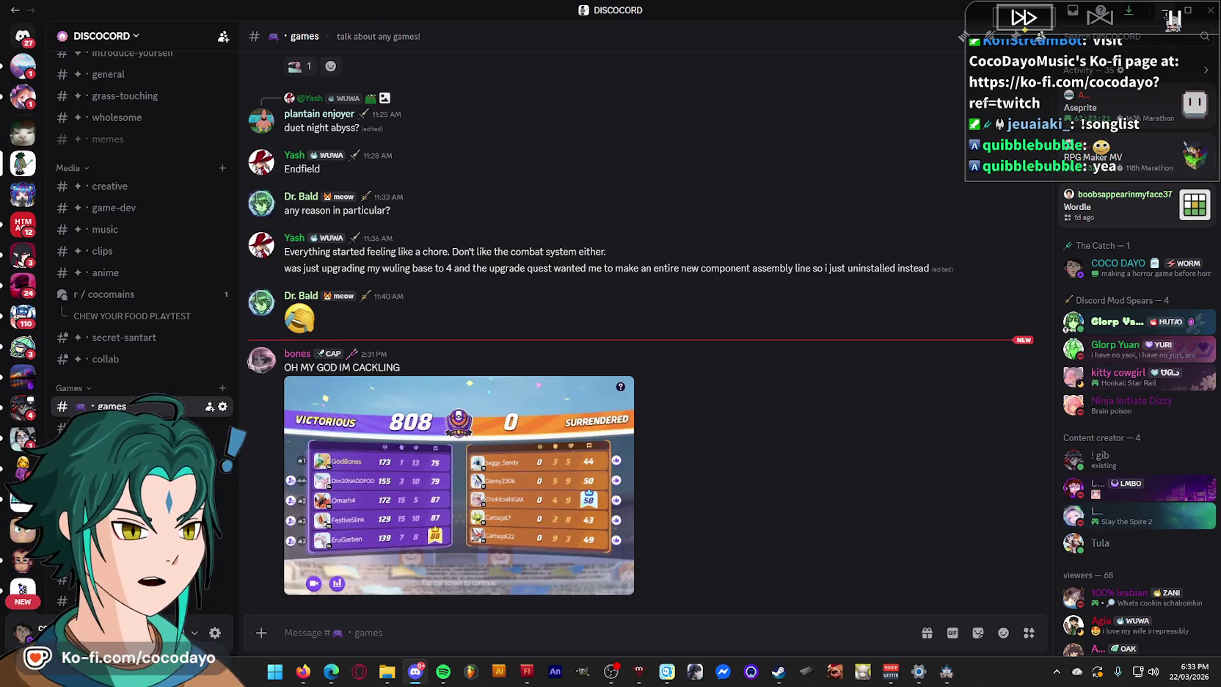
click(1172, 18)
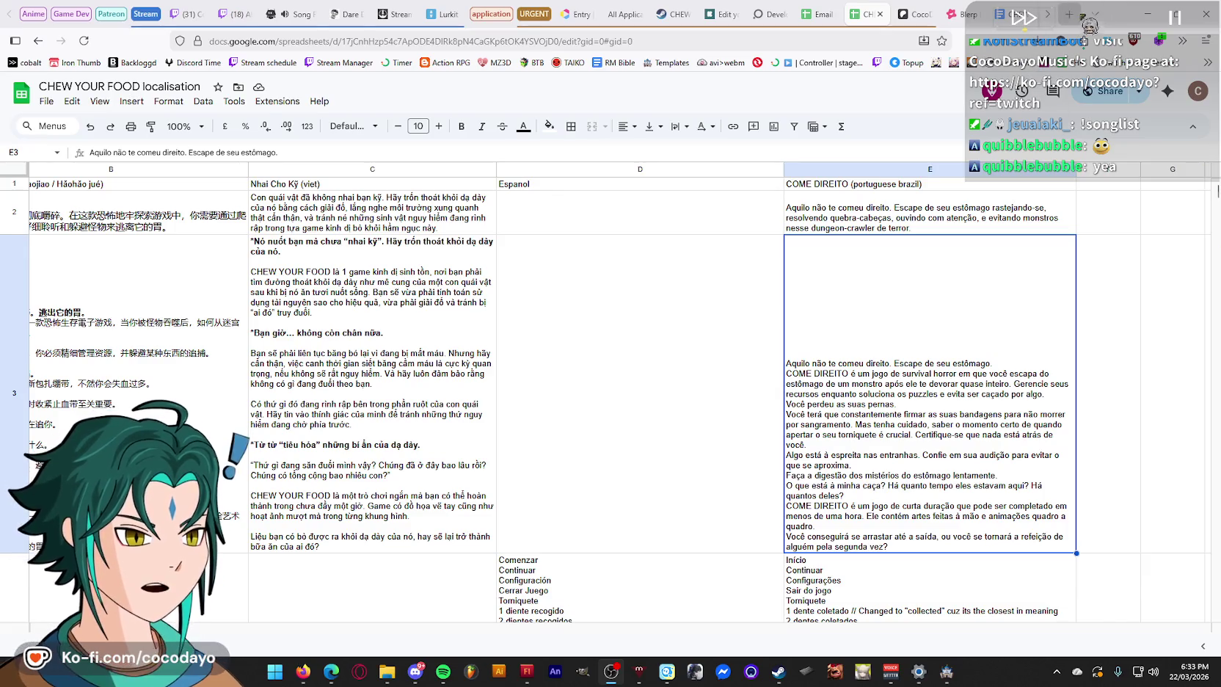
click(1069, 15)
click(664, 421)
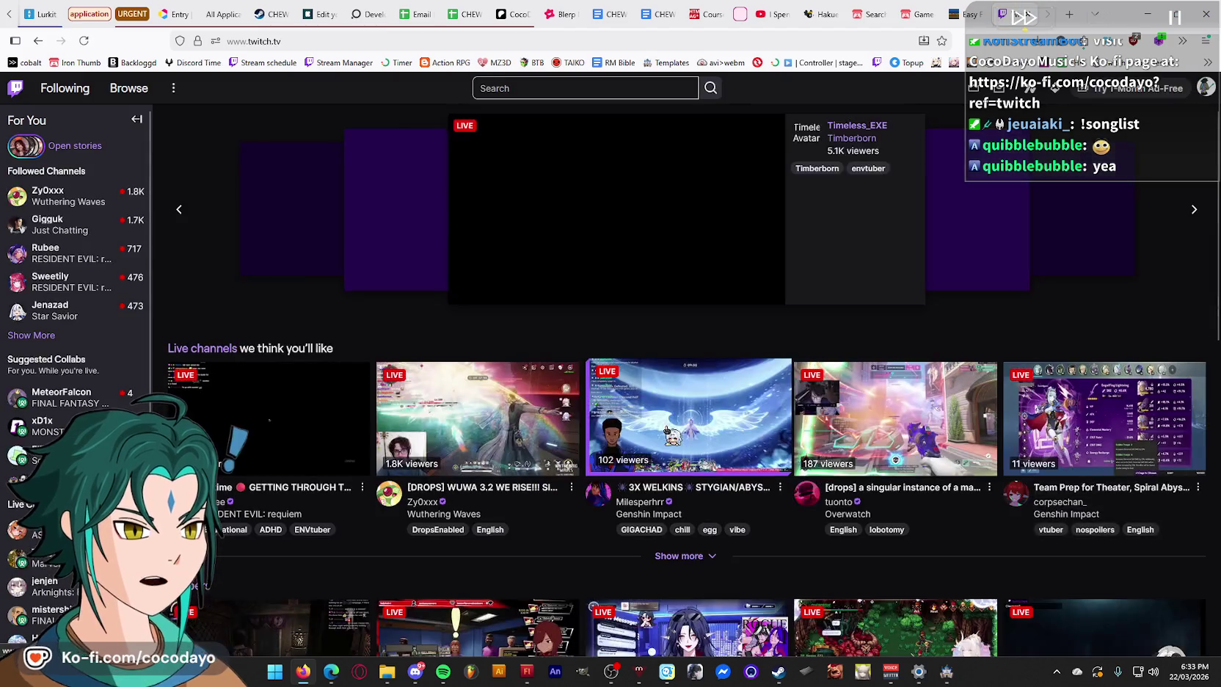
- Expand Followed Channels and open the followed channel's live Star Savior stream
click(30, 335)
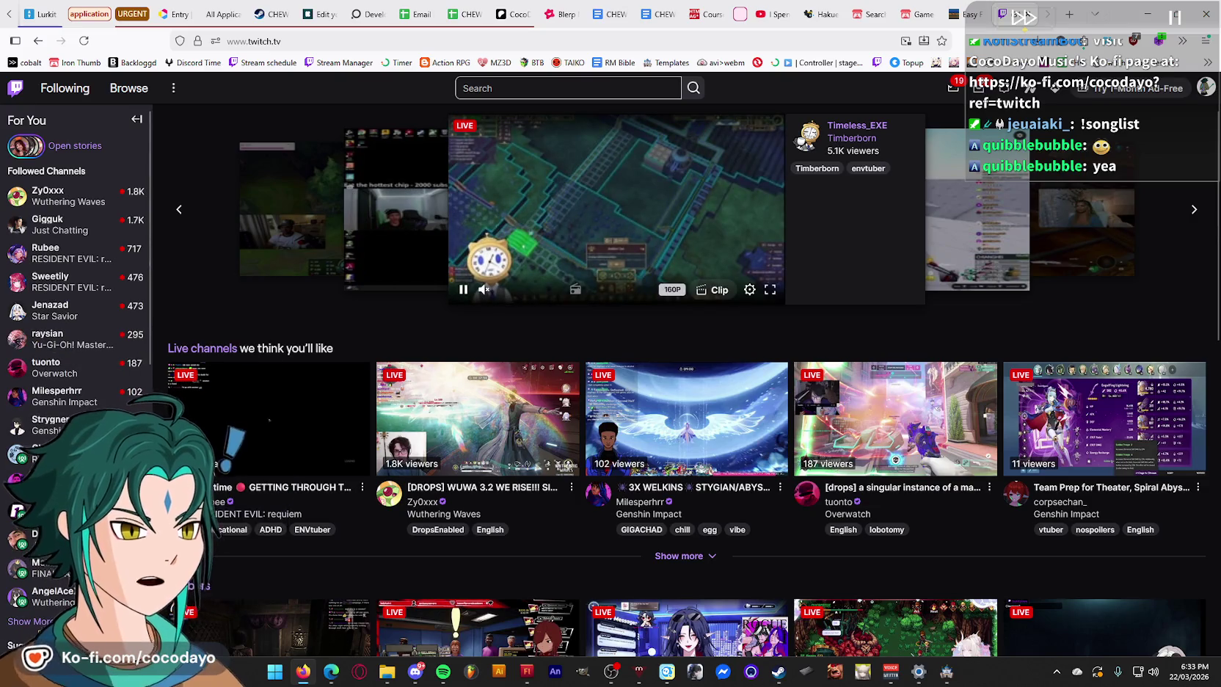
scroll(73, 293, down, 2)
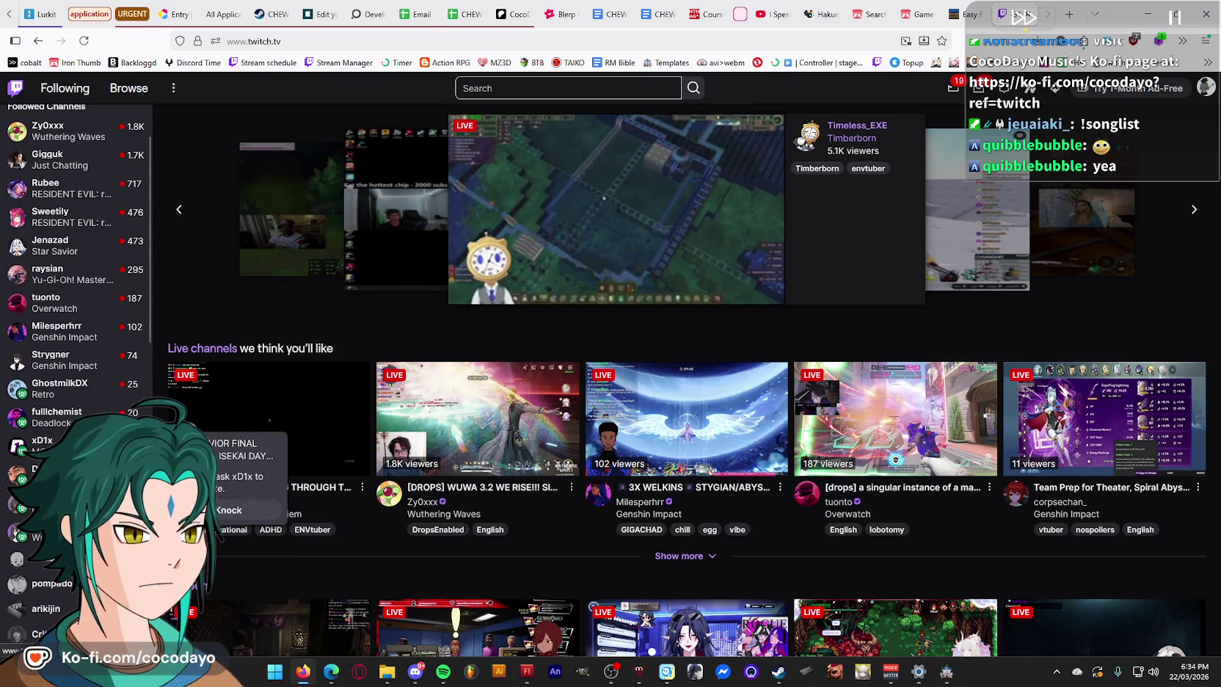
click(101, 253)
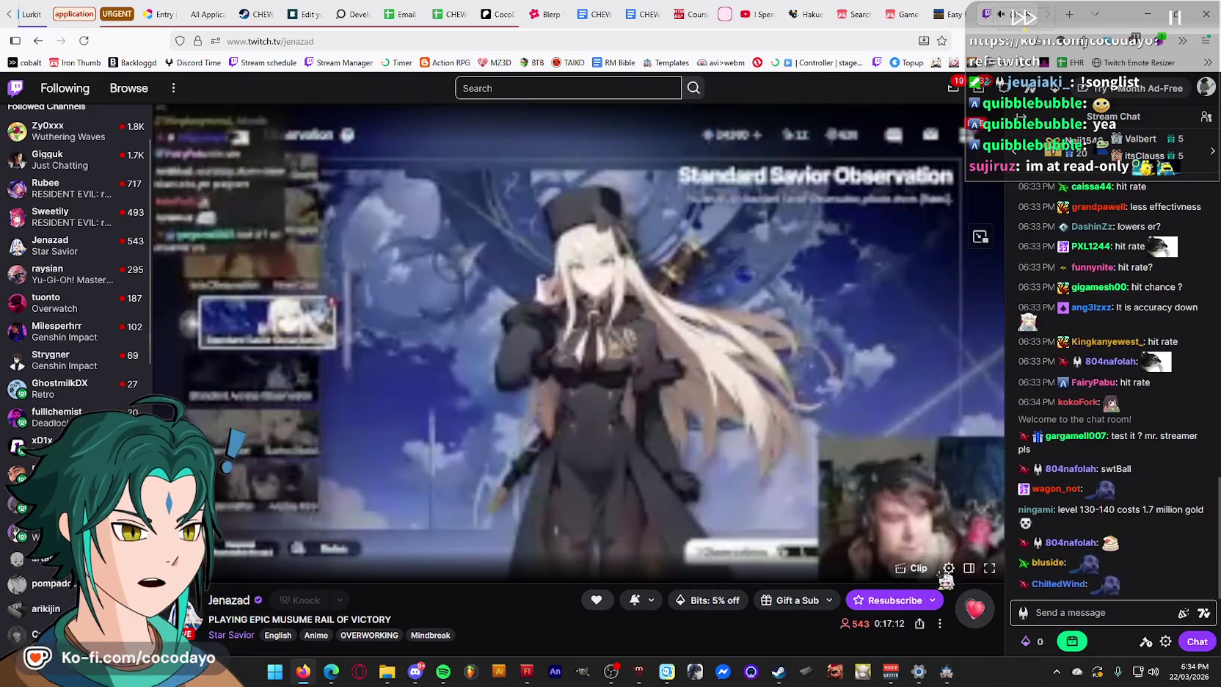
- Raise the Star Savior stream above 160p, claim the channel-points bonus, then open the Overwatch stream
click(948, 568)
click(829, 406)
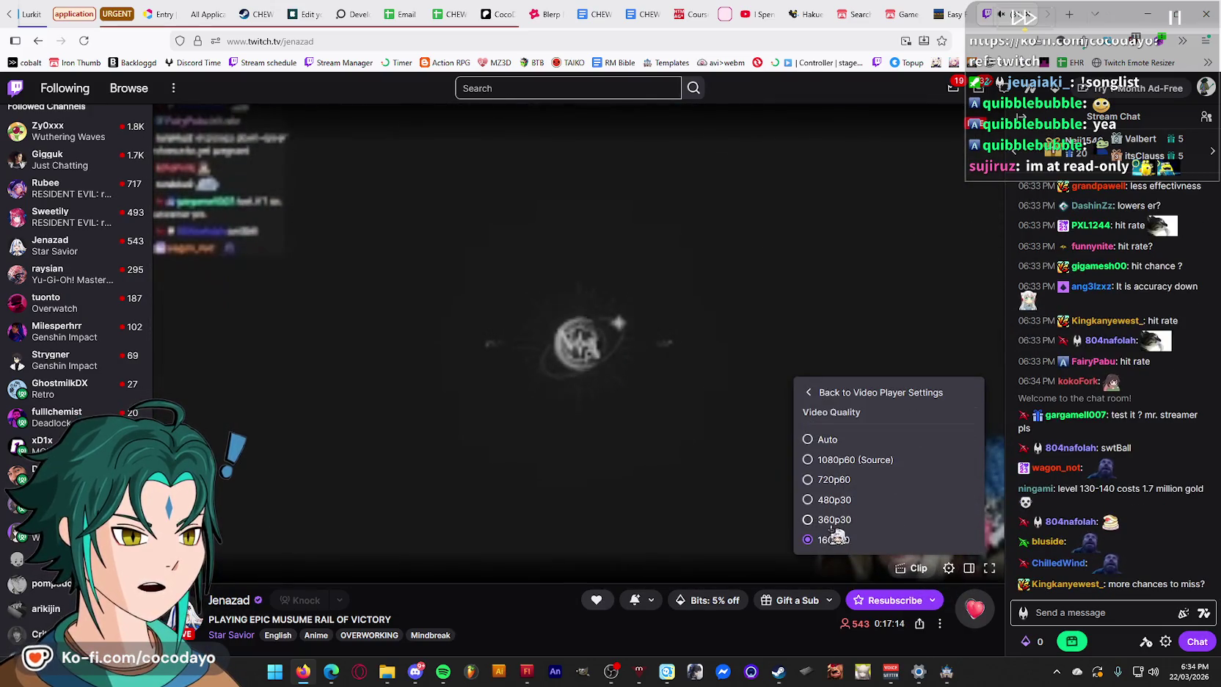
click(836, 480)
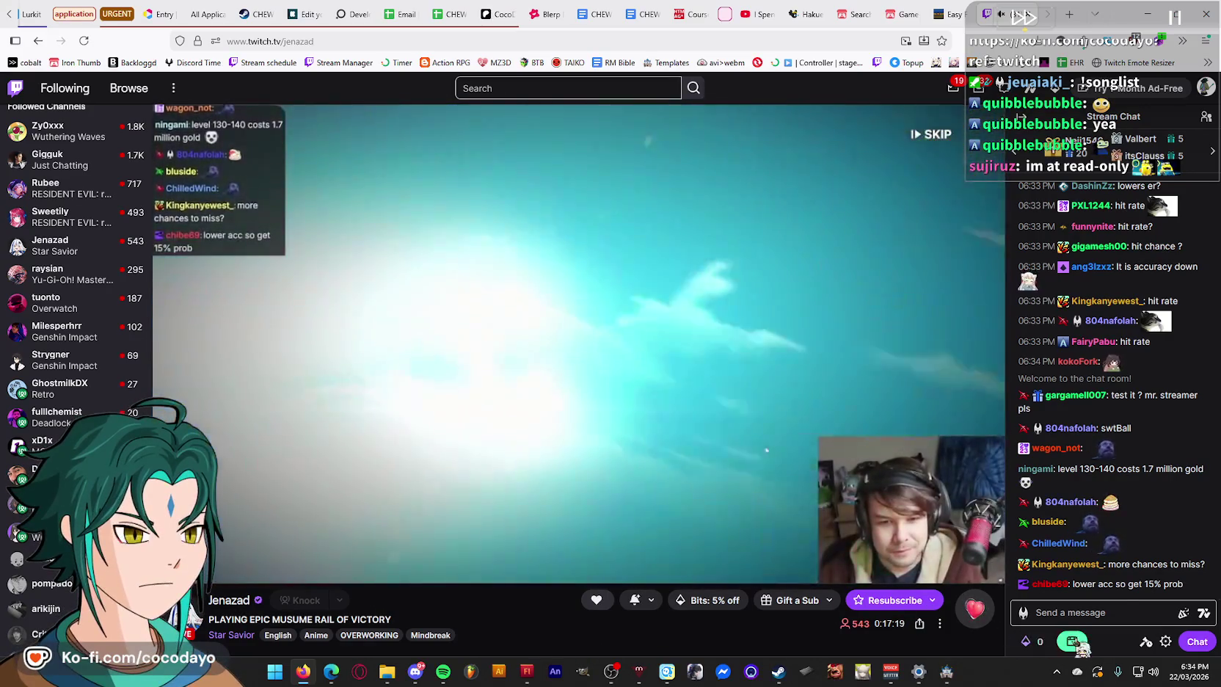
click(1074, 642)
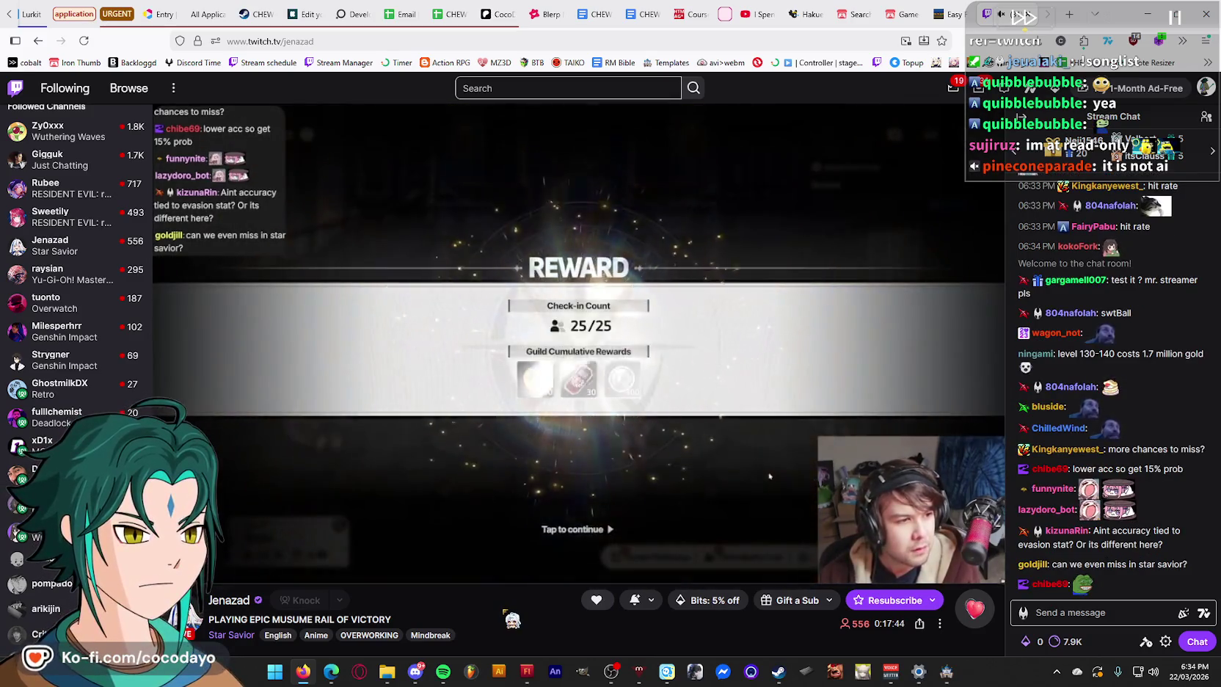
click(46, 303)
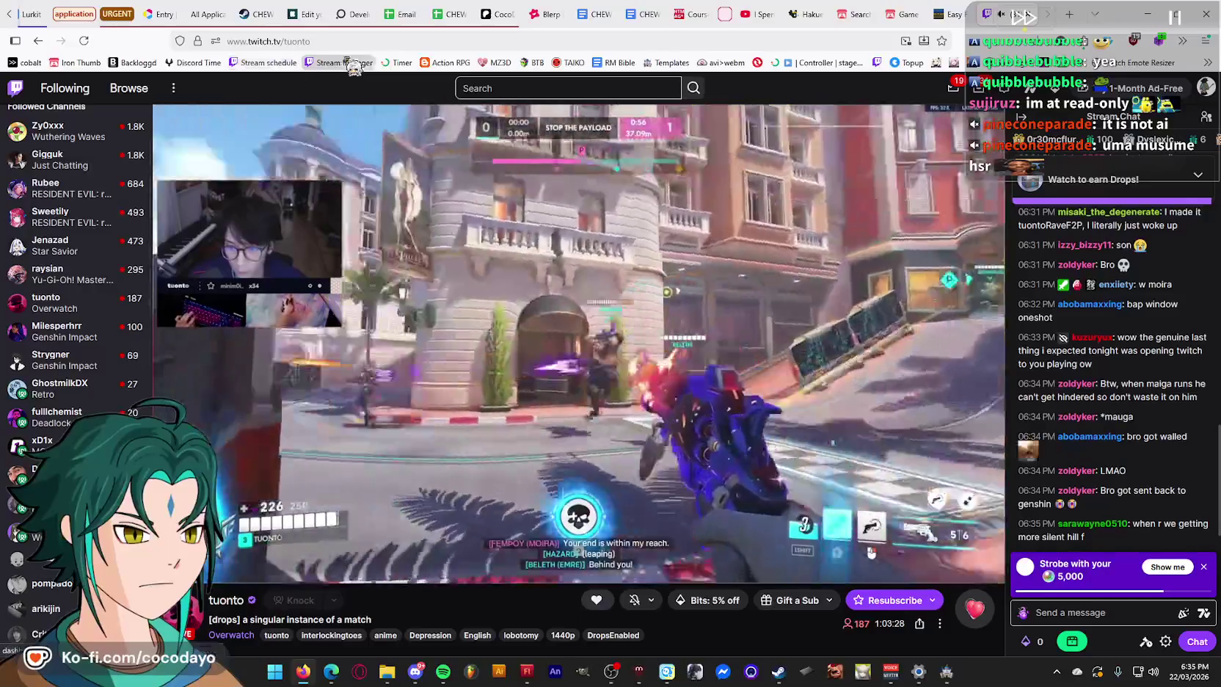
- Look over the Stream Manager dashboard, return to the Overwatch stream, and dismiss the Strobe promotion
click(341, 63)
click(954, 13)
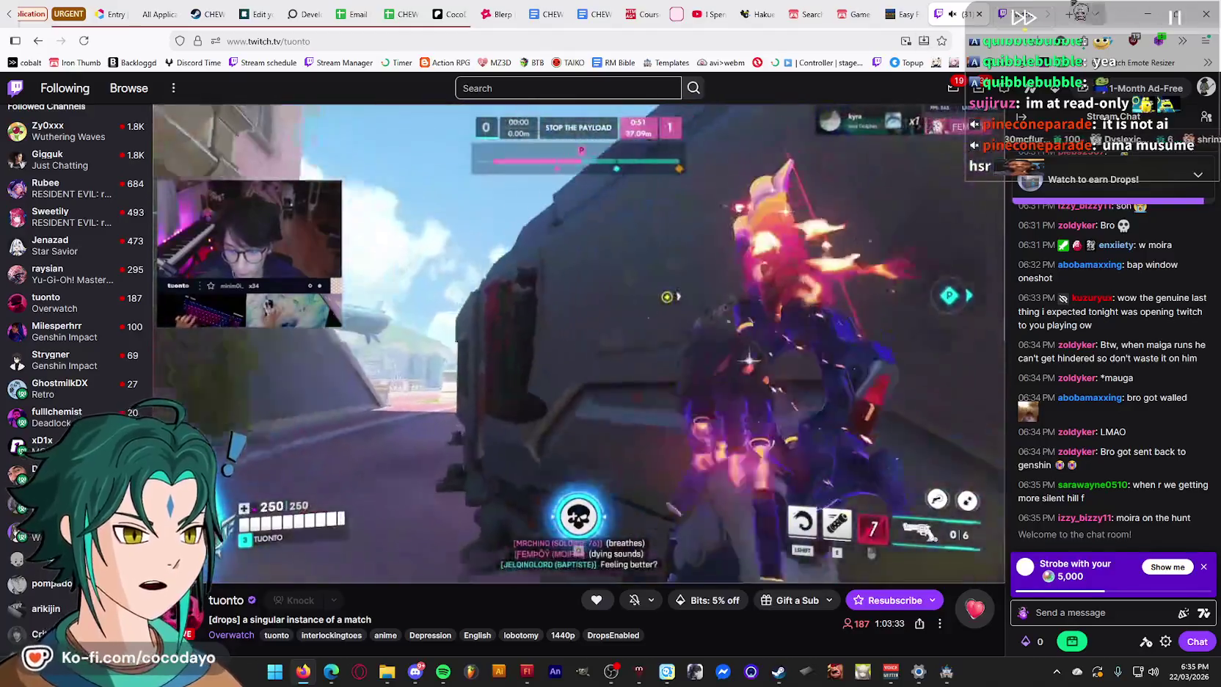
click(1042, 14)
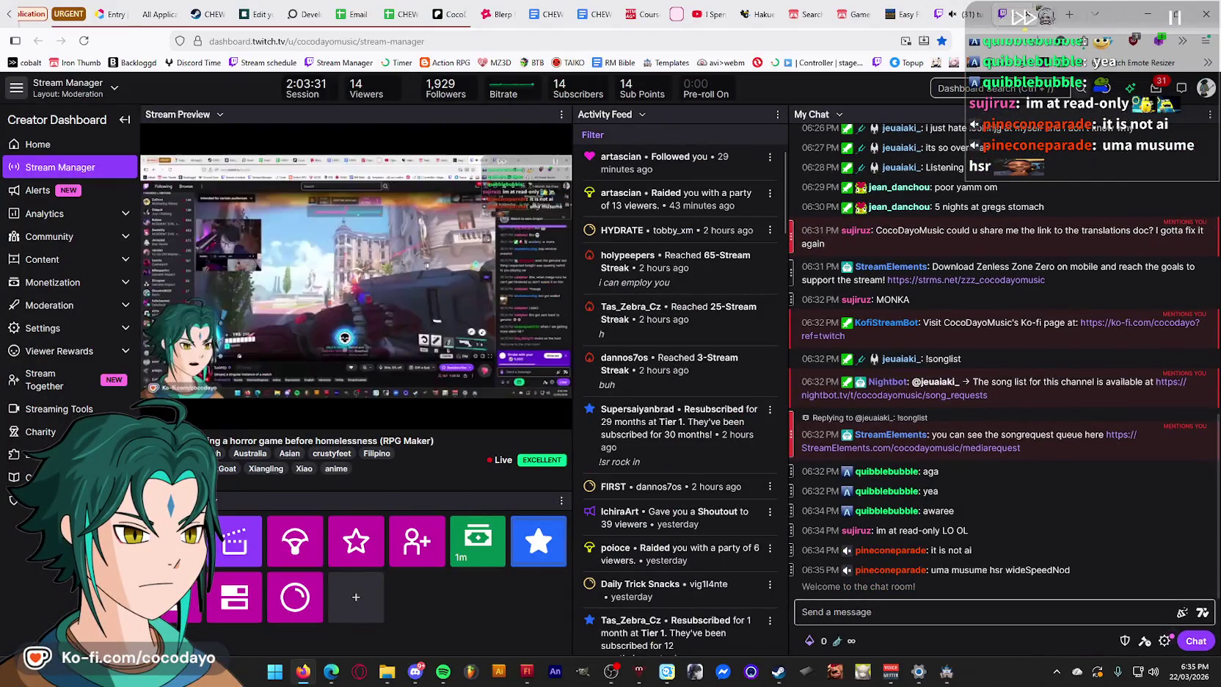
click(975, 13)
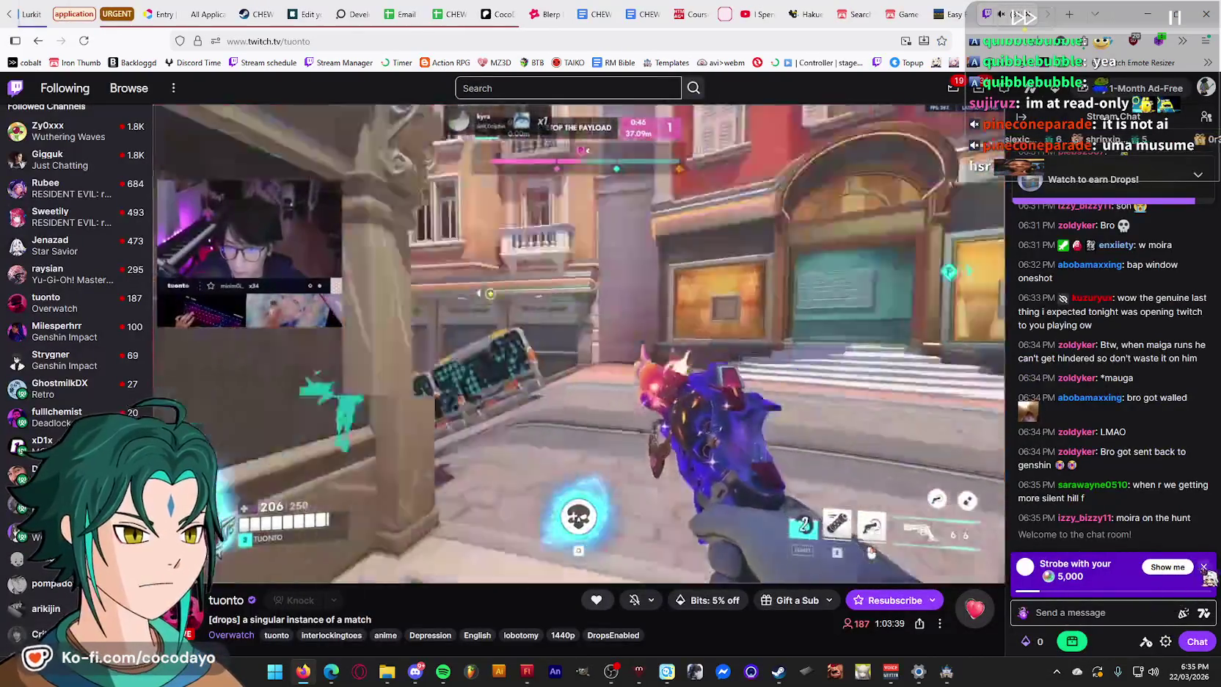
click(1204, 567)
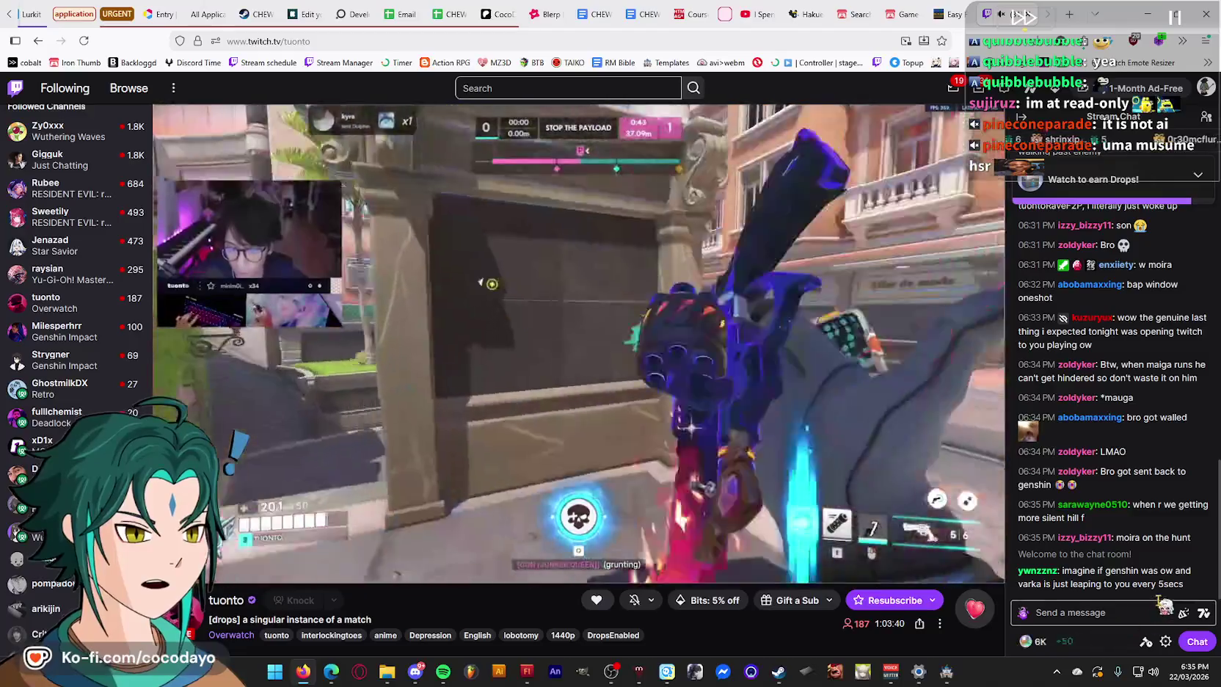